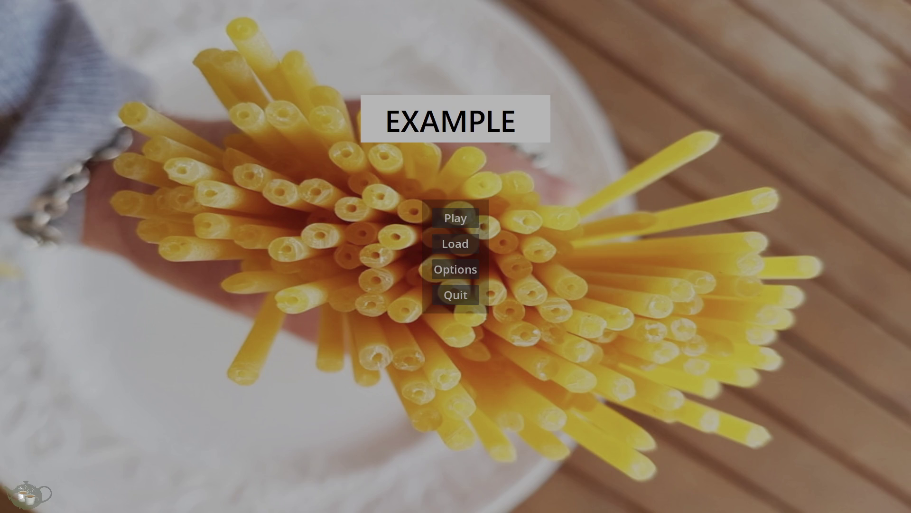
Open the game's Load Game screen and view Save Slot 02, then Save Slot 01 details
left_click(463, 244)
left_click(144, 90)
left_click(110, 72)
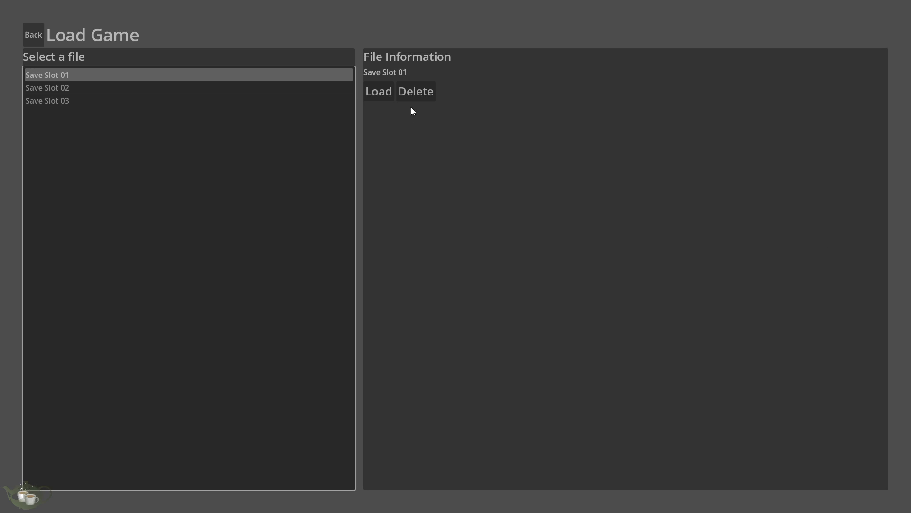
Delete Save Slot 03, then view the emptied slot and Save Slot 02's details
left_click(147, 100)
left_click(429, 95)
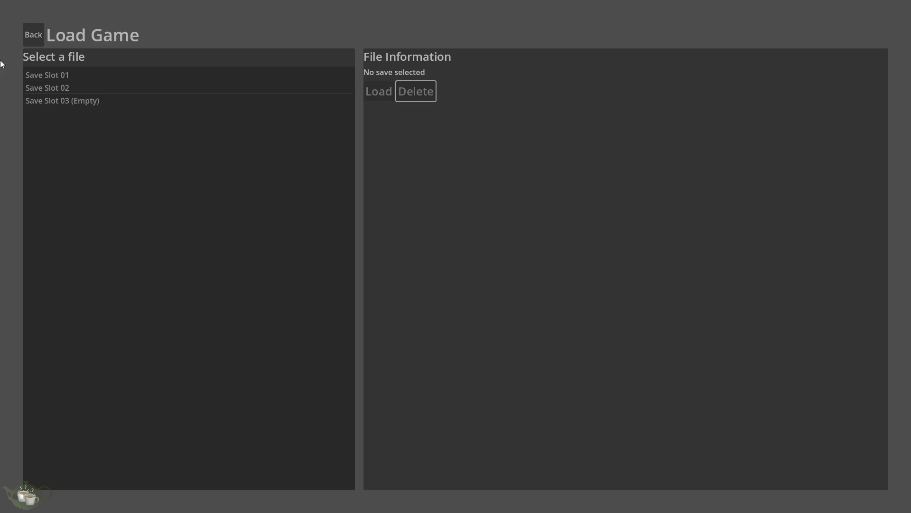
left_click(91, 101)
left_click(114, 87)
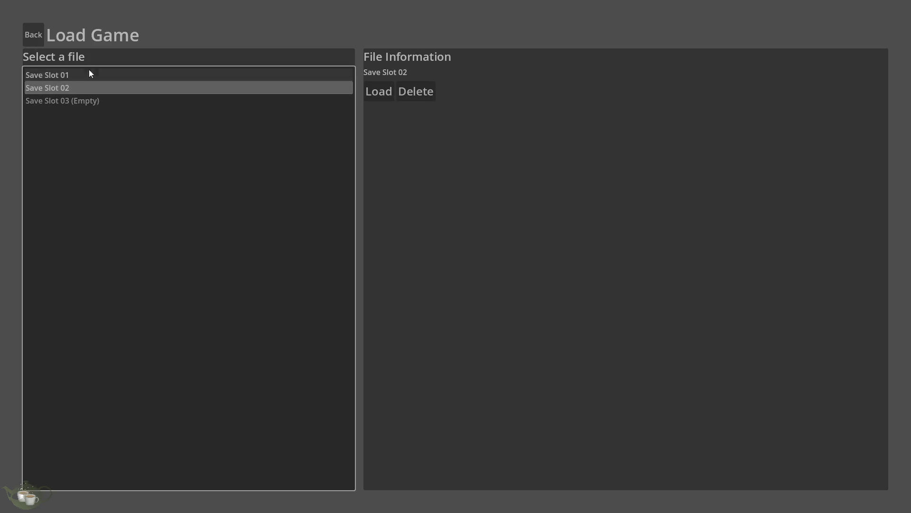
Cycle through the title, game and Load screens, then quit the game back to the editor
left_click(35, 36)
left_click(449, 214)
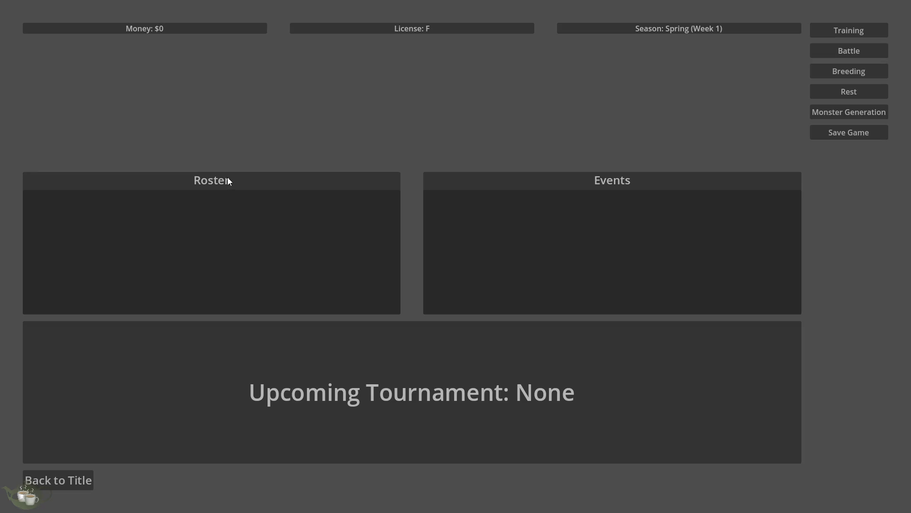
left_click(74, 479)
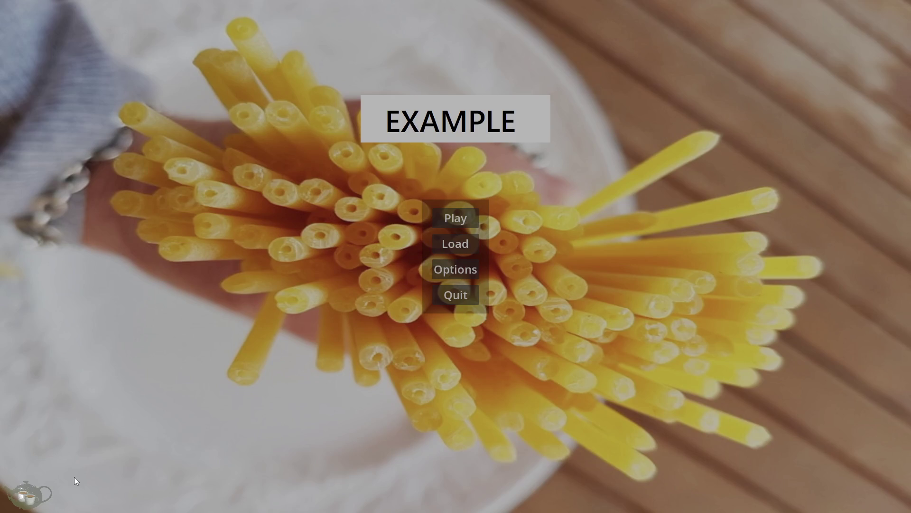
left_click(462, 241)
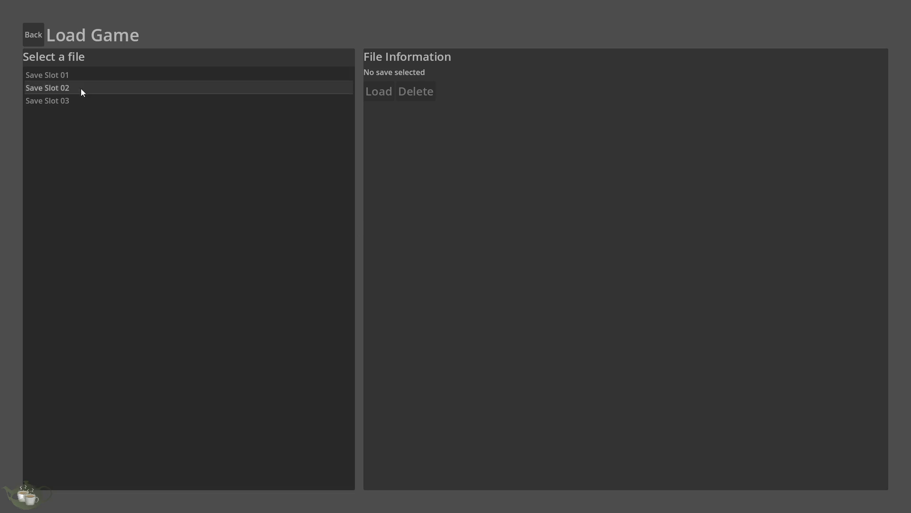
left_click(36, 42)
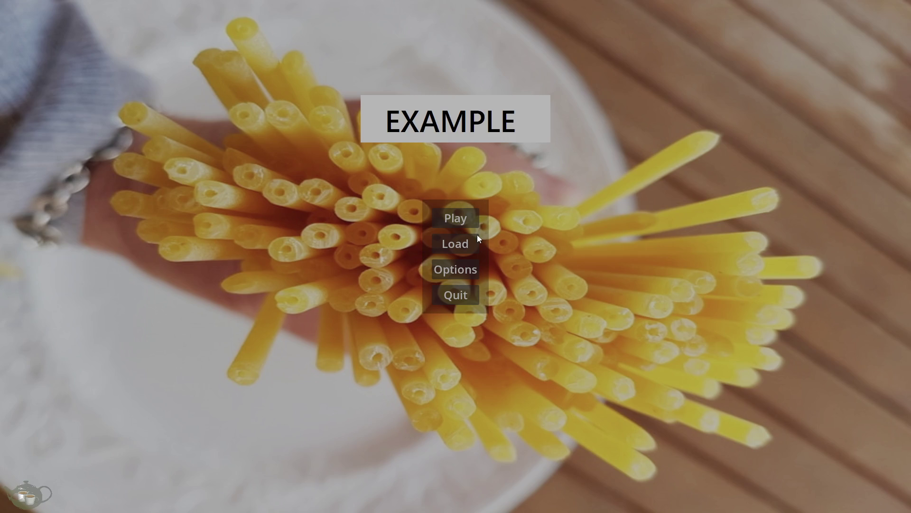
left_click(458, 294)
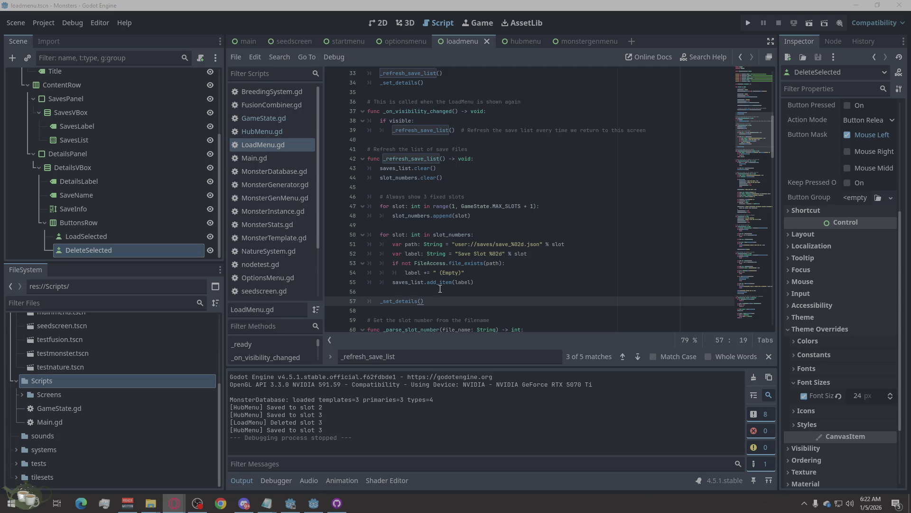
Search LoadMenu.gd for _show_slot_d and jump to its definition at line 76
double_click(417, 363)
right_click(417, 363)
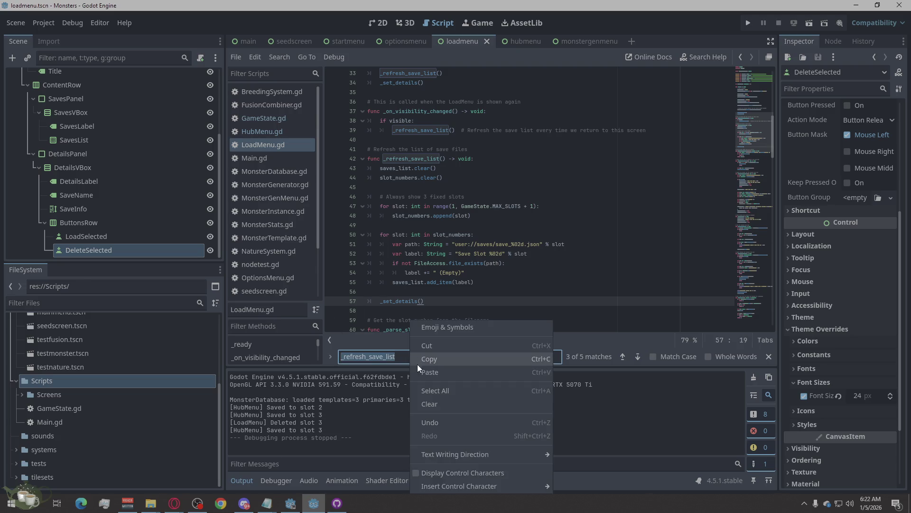
left_click(441, 370)
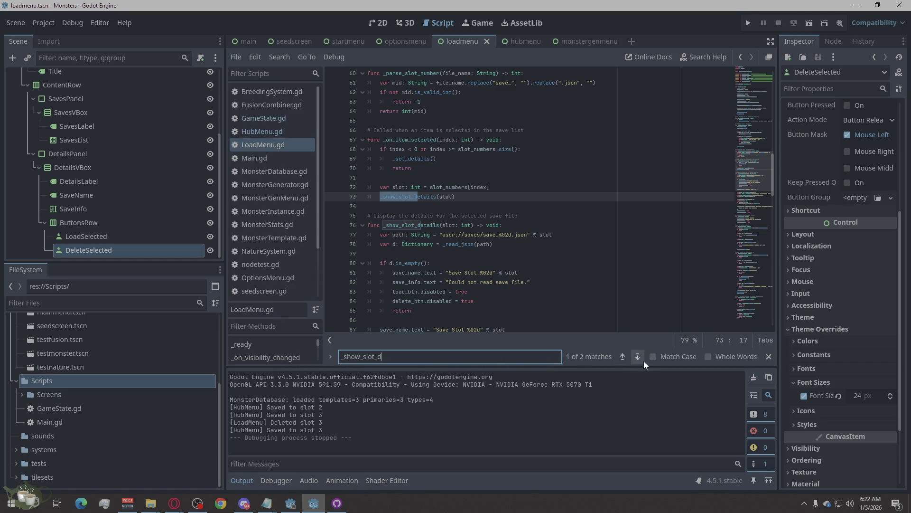
left_click(628, 355)
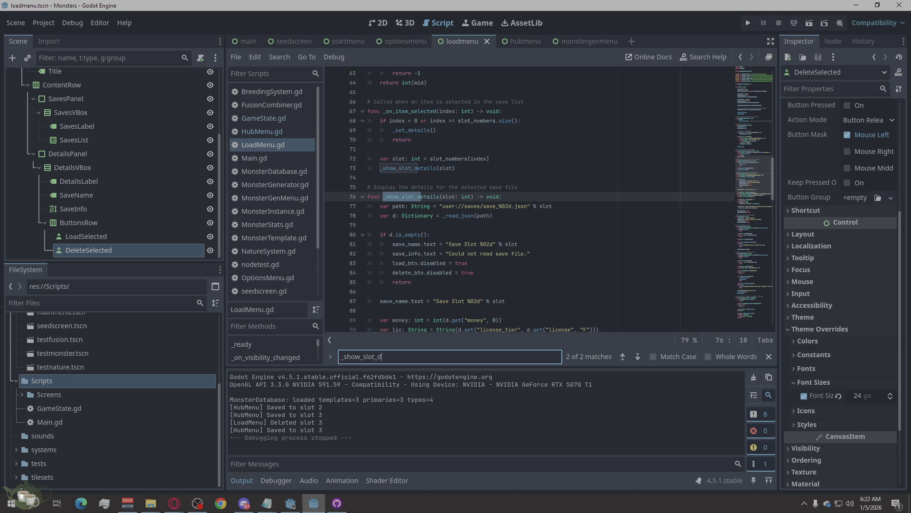
Select the body of the _show_slot_details function in the script
key("alt+Tab")
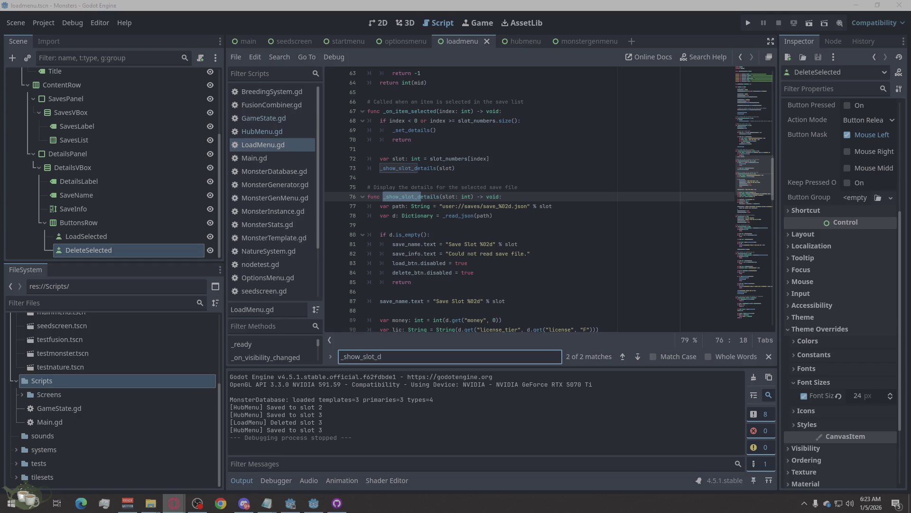
scroll(498, 193, "down", 1)
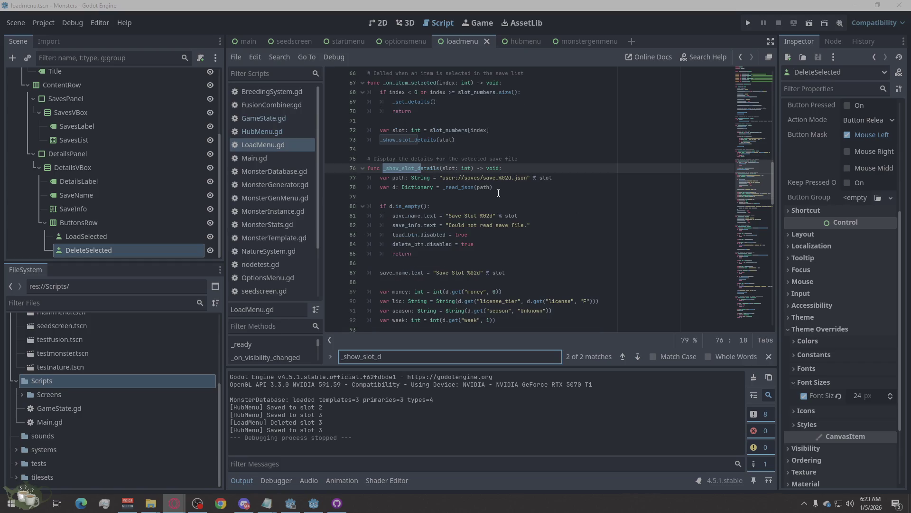
scroll(498, 193, "down", 4)
scroll(498, 193, "down", 3)
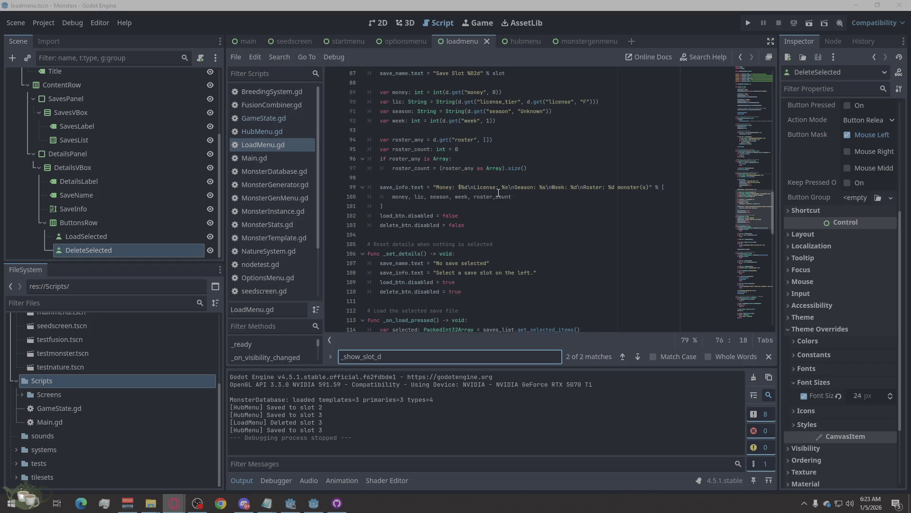
mouse_move(487, 226)
left_mouse_down()
mouse_move(488, 207)
mouse_move(507, 197)
mouse_move(502, 142)
mouse_move(500, 203)
mouse_move(403, 177)
mouse_move(357, 142)
left_mouse_up()
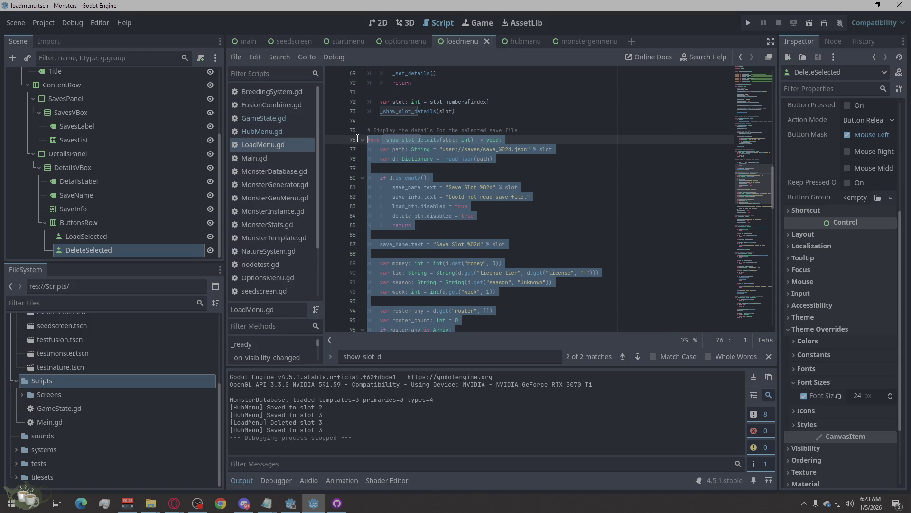
Extend the selection to line 75 and paste the new _show_slot_details code over it
left_click_drag(358, 135, 358, 135)
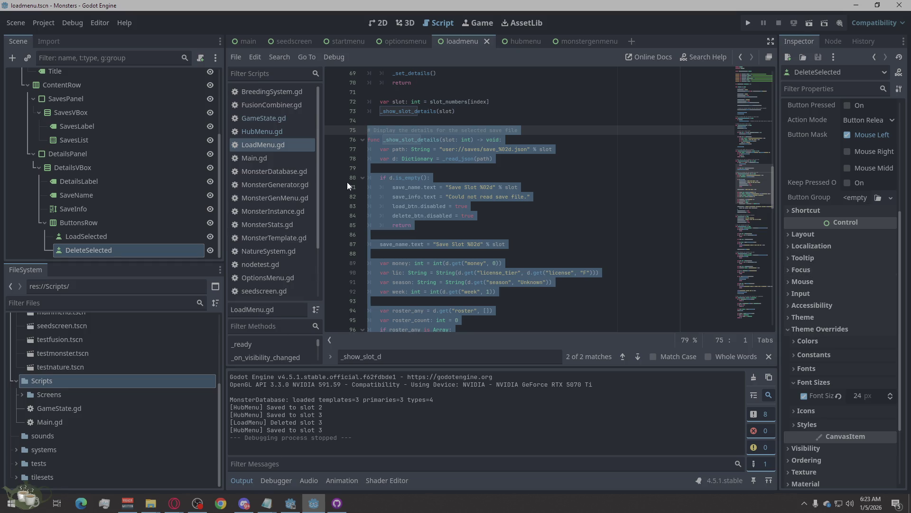
right_click(425, 187)
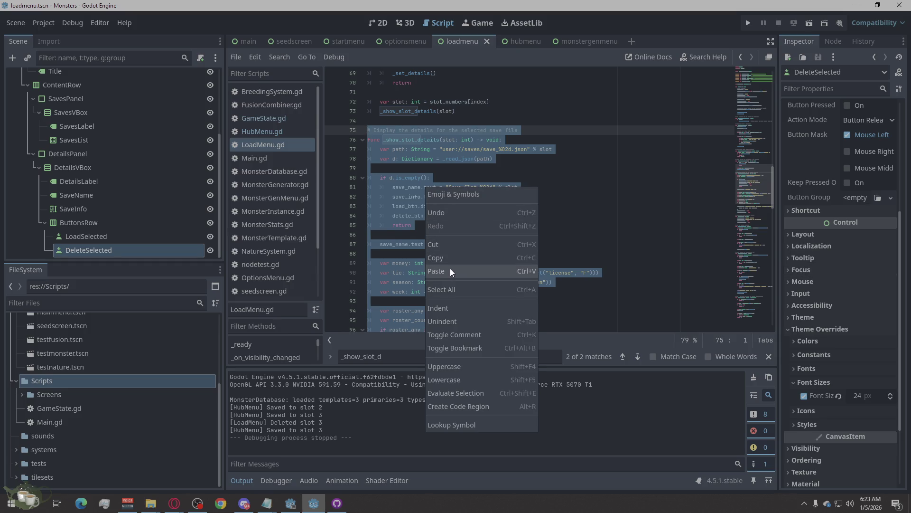
left_click(450, 269)
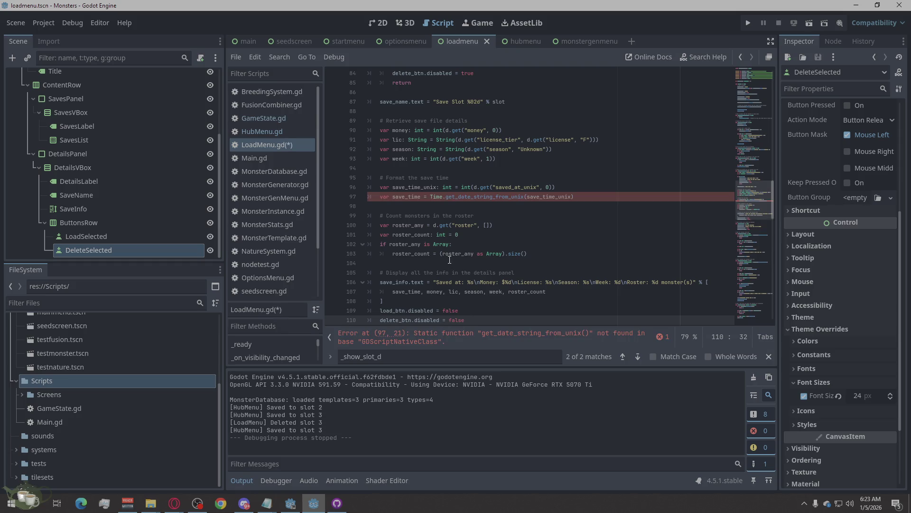
Expand the line 97 missing-function error and copy its message
left_click(662, 336)
right_click(566, 314)
left_click(579, 318)
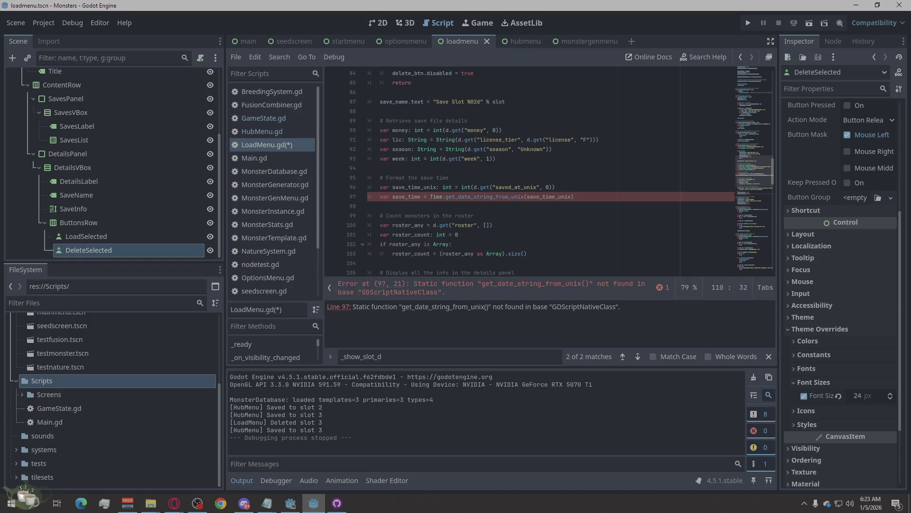
key("alt+Tab")
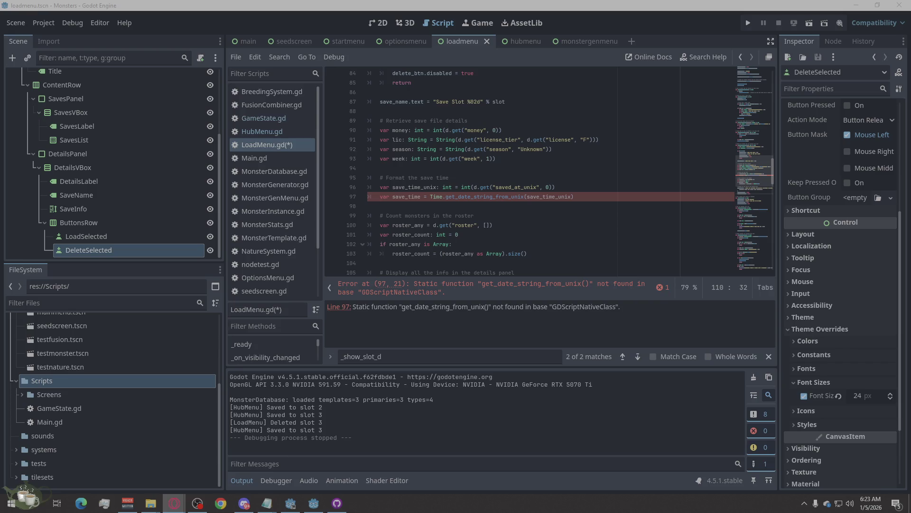
Run the project and open the game's Load screen, triggering the line 97 parse error
left_click(747, 22)
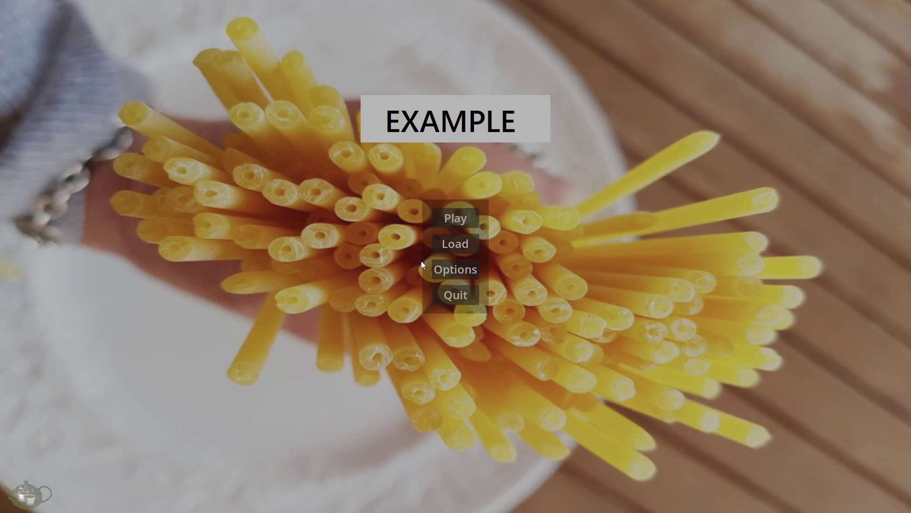
left_click(451, 244)
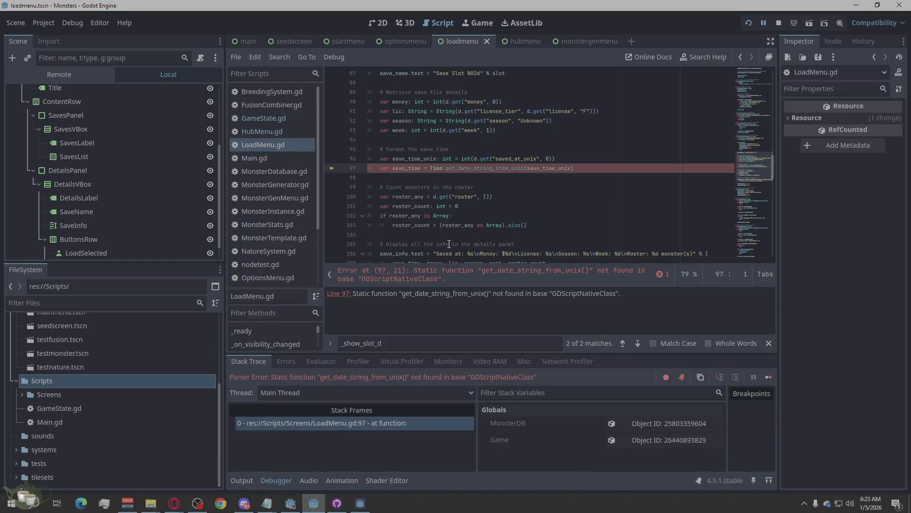
scroll(449, 244, "down", 20)
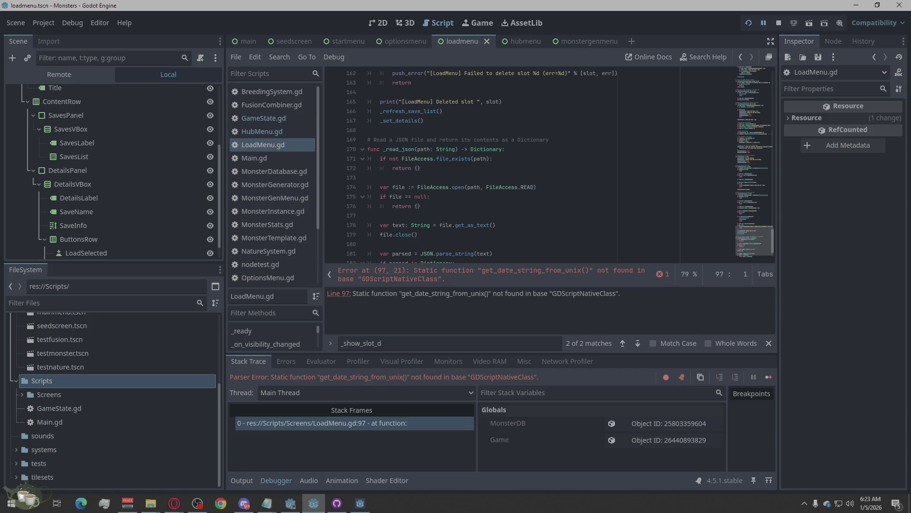
key("alt+Tab")
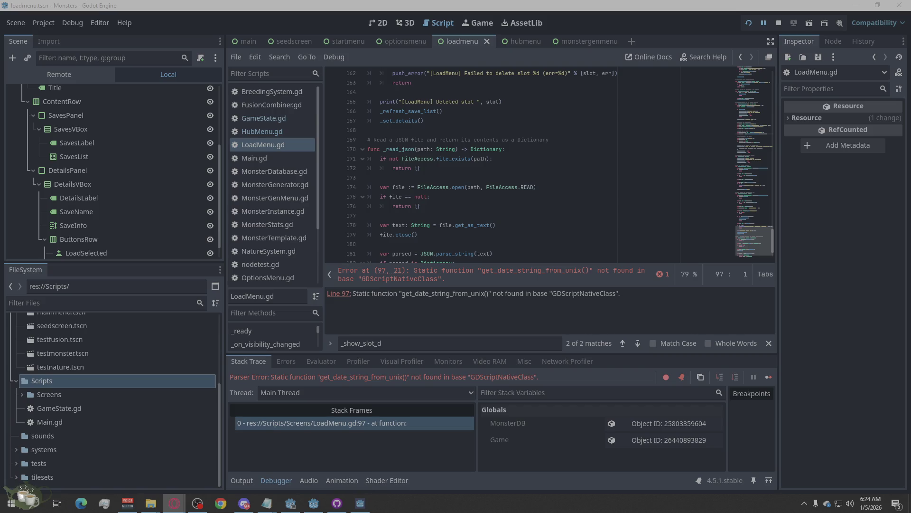
mouse_move(174, 502)
scroll(434, 181, "down", 1)
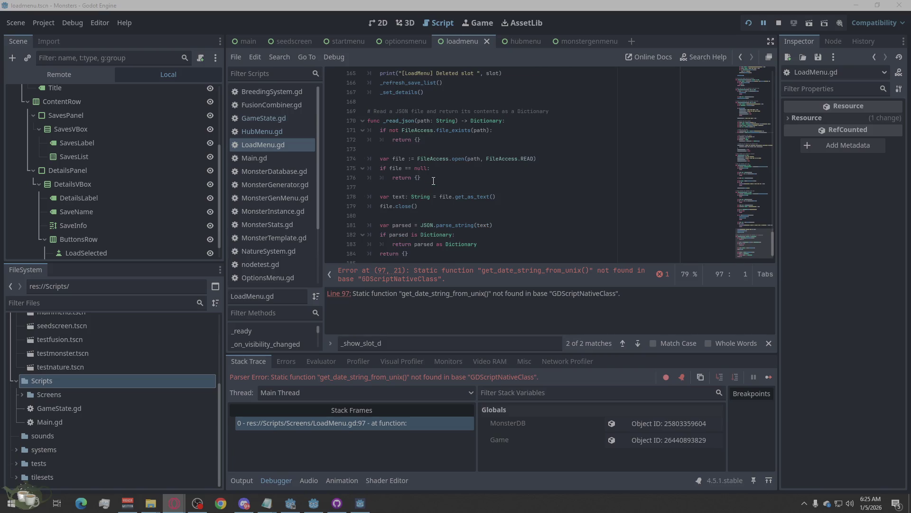
Place the cursor at the end of line 167 and look through LoadMenu.gd
scroll(433, 181, "up", 5)
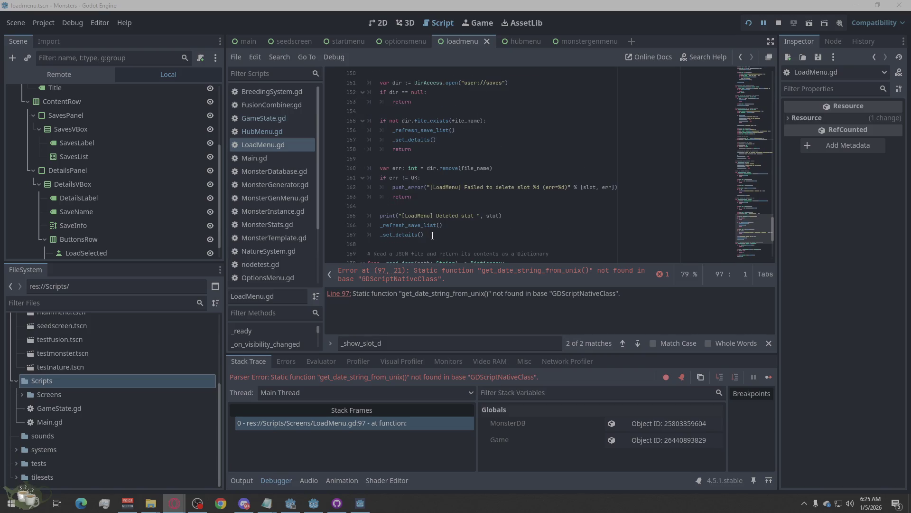
left_click(431, 236)
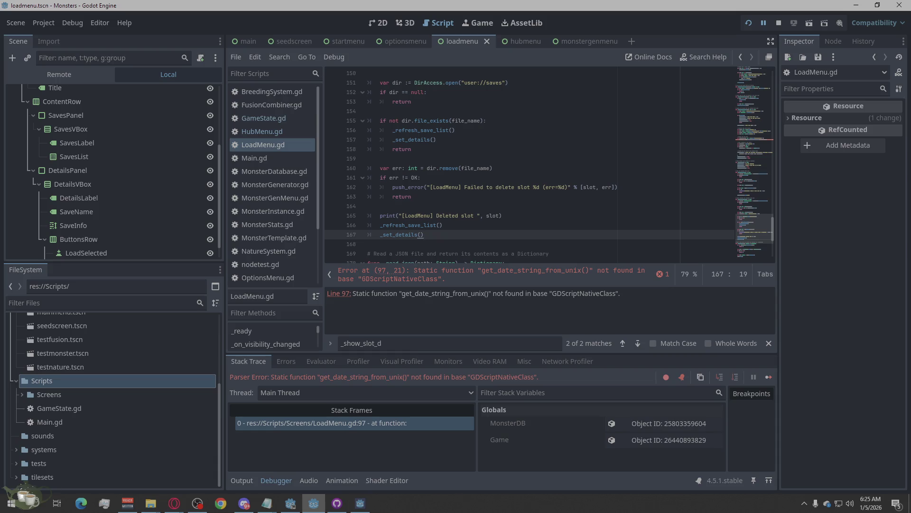
key("alt+Tab")
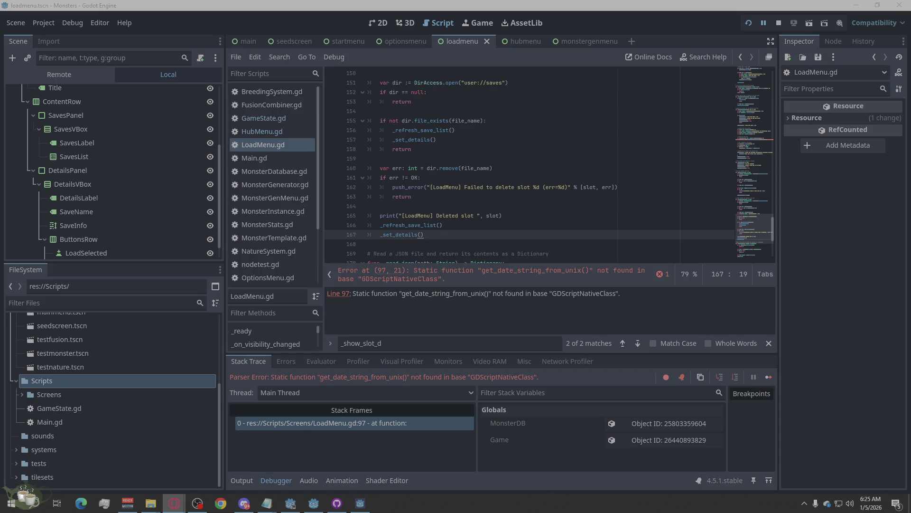
mouse_move(562, 229)
left_mouse_down()
mouse_move(532, 223)
mouse_move(411, 141)
mouse_move(380, 81)
mouse_move(350, 170)
mouse_move(404, 195)
mouse_move(421, 186)
mouse_move(395, 170)
mouse_move(489, 190)
mouse_move(467, 185)
left_mouse_up()
scroll(396, 170, "up", 5)
scroll(427, 179, "down", 5)
scroll(467, 185, "down", 11)
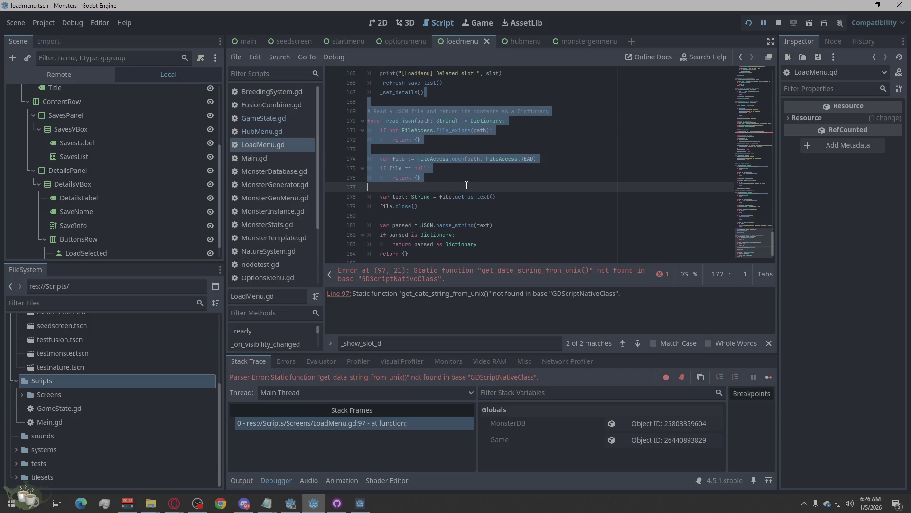
Clear the old selection and select _show_slot_details from line 110 up to line 76
left_click(511, 148)
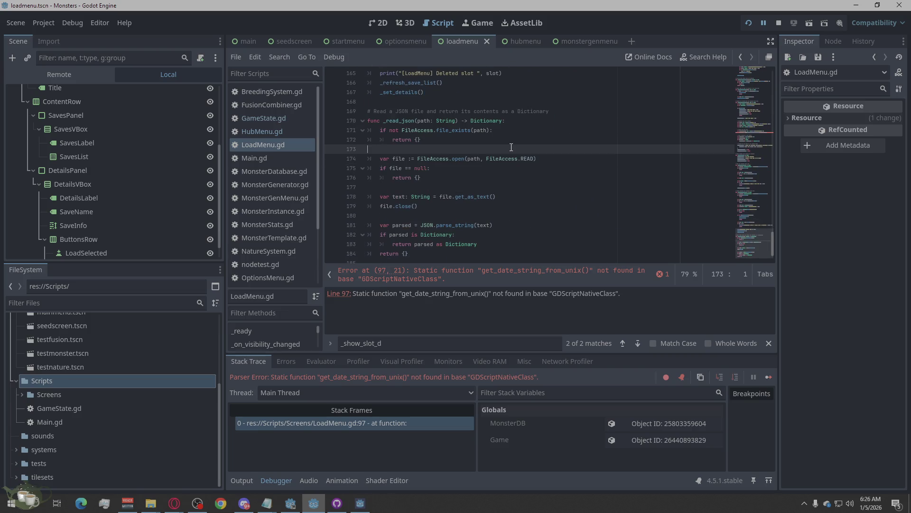
scroll(511, 148, "up", 7)
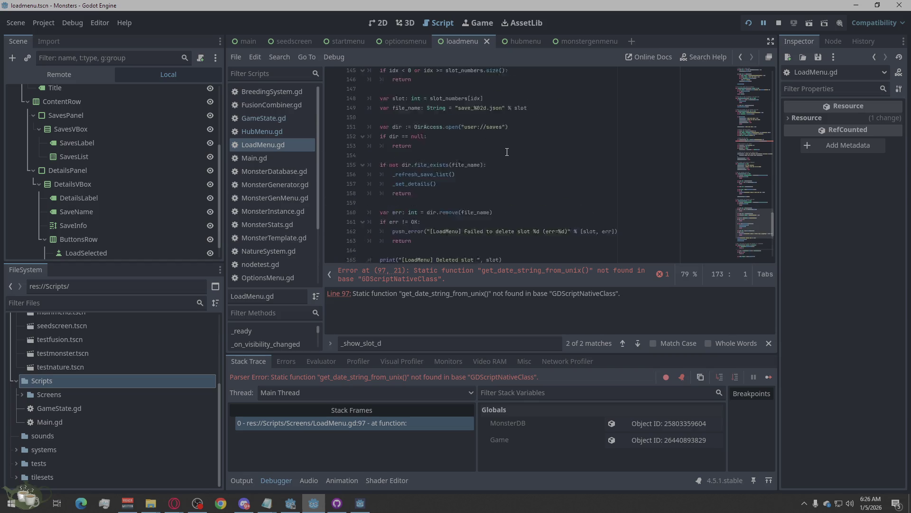
scroll(507, 152, "up", 2)
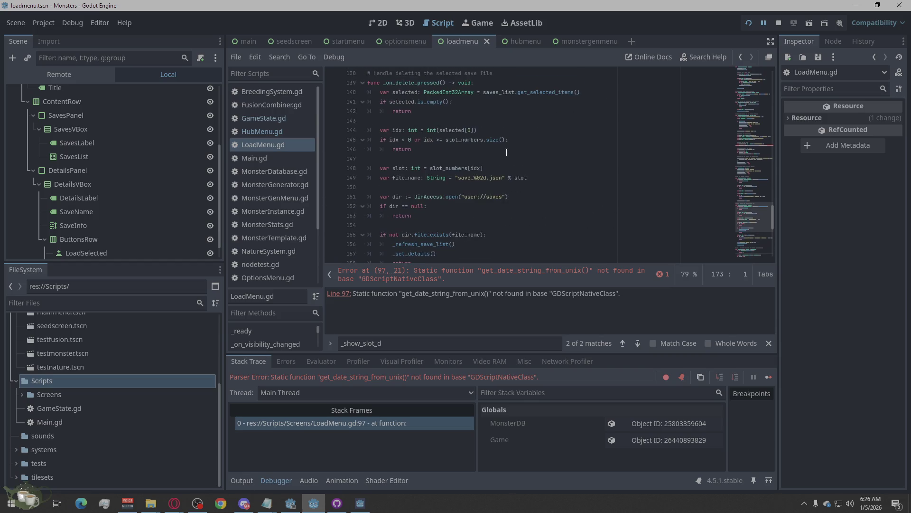
scroll(507, 152, "up", 12)
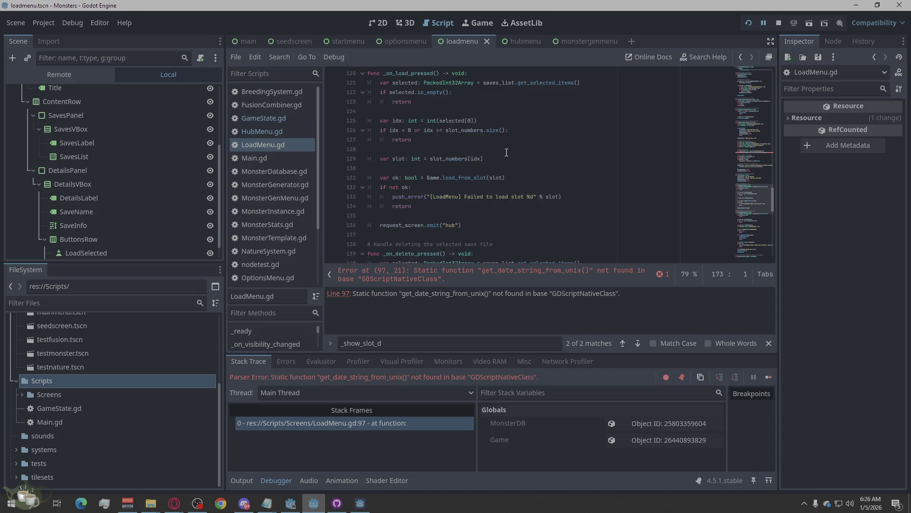
scroll(507, 152, "up", 6)
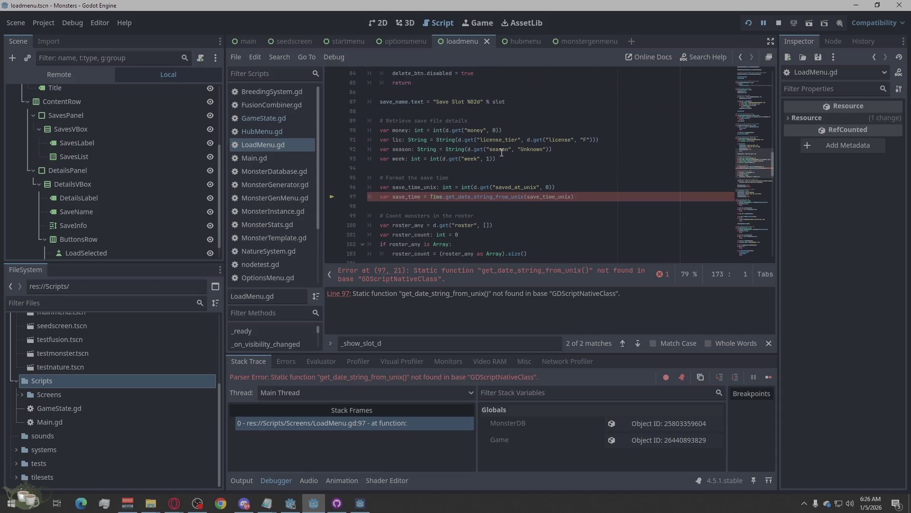
scroll(502, 153, "down", 6)
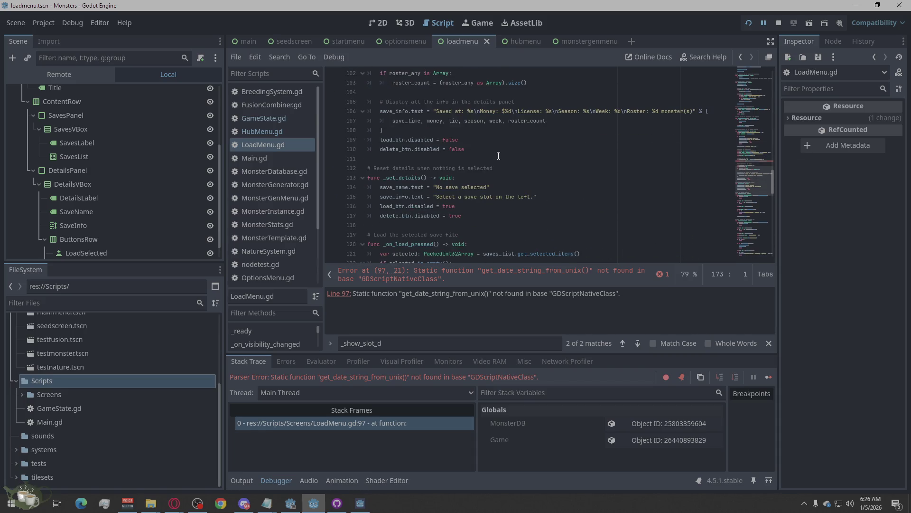
mouse_move(476, 152)
left_mouse_down()
mouse_move(518, 139)
mouse_move(453, 168)
mouse_move(347, 143)
left_mouse_up()
scroll(520, 139, "up", 2)
scroll(514, 139, "up", 3)
scroll(514, 139, "up", 3)
scroll(512, 140, "up", 3)
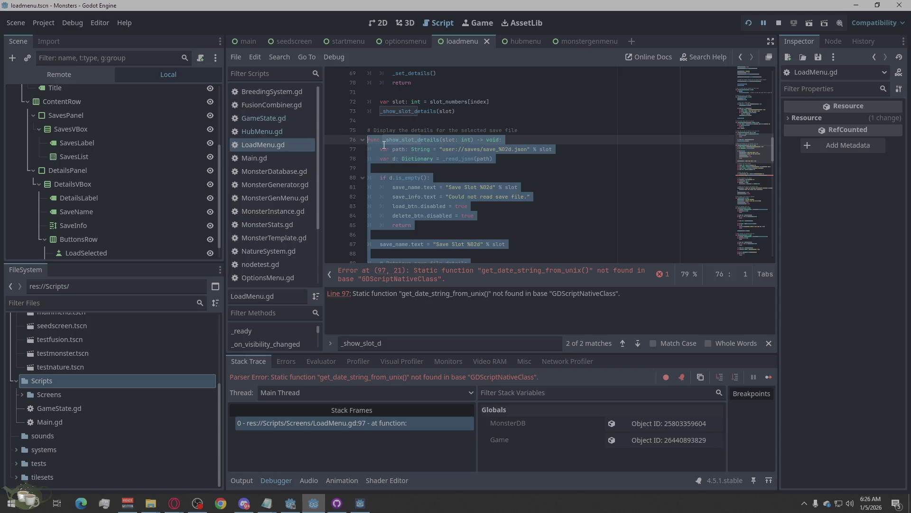
Paste the rewritten _show_slot_details using get_datetime_string_from_unix_time over the selection and review it
right_click(423, 147)
left_click(449, 226)
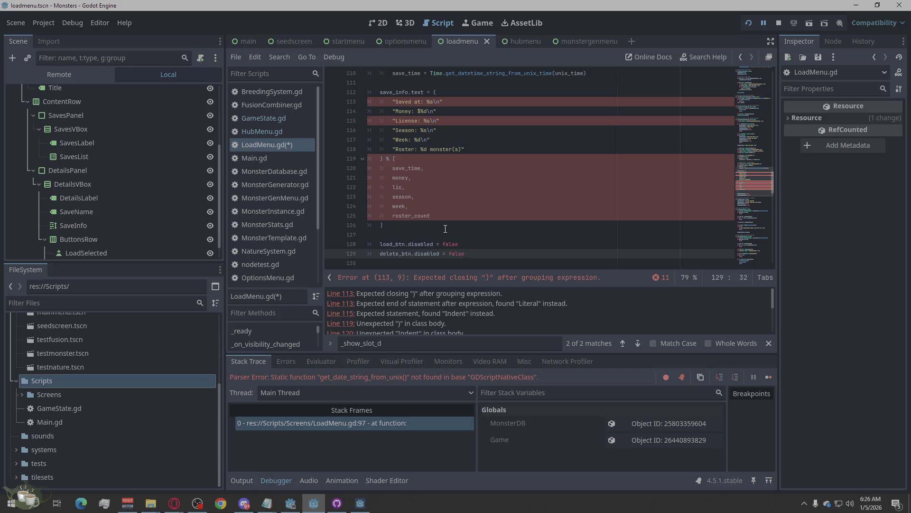
scroll(445, 229, "up", 12)
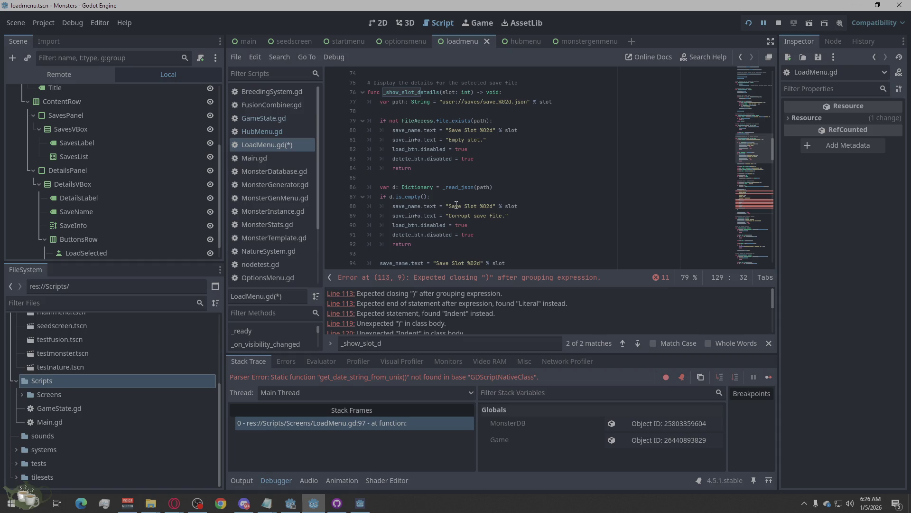
scroll(456, 205, "down", 4)
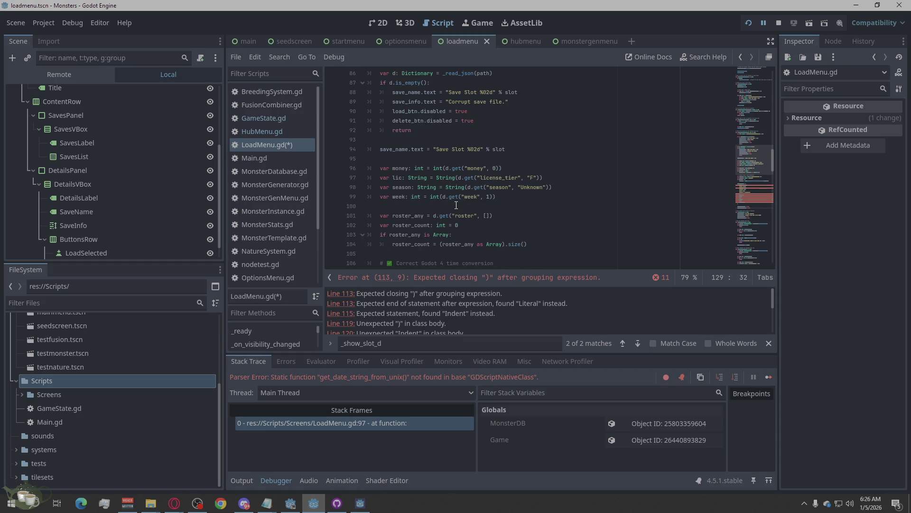
scroll(456, 205, "down", 3)
scroll(456, 205, "down", 8)
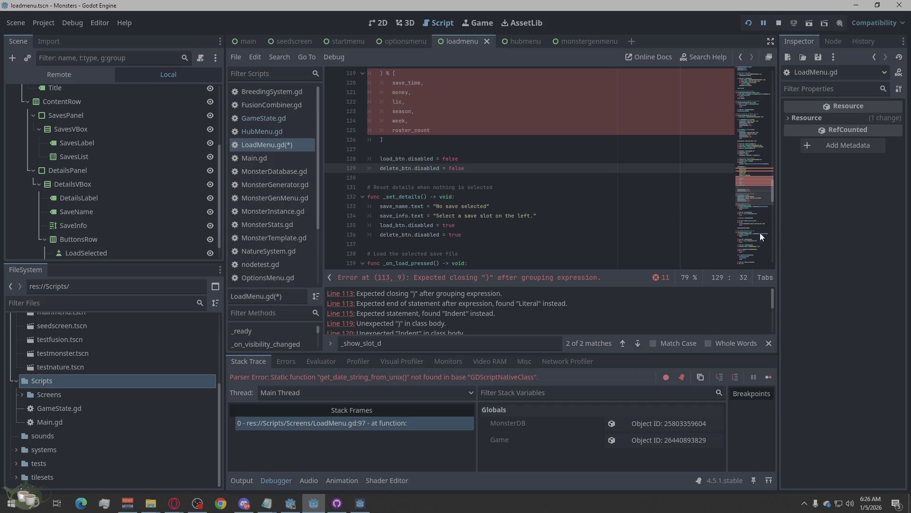
Toggle the script error list and copy the 11 parse error messages
left_click(664, 283)
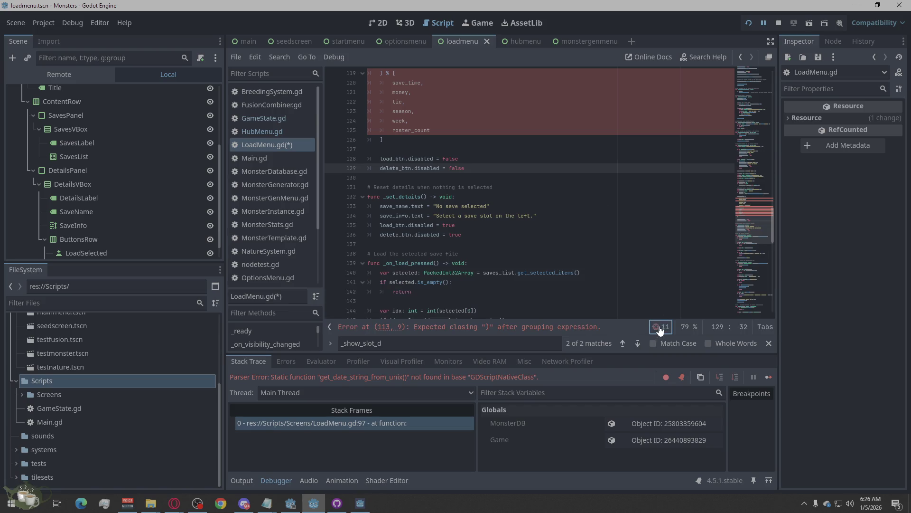
left_click(658, 327)
right_click(662, 304)
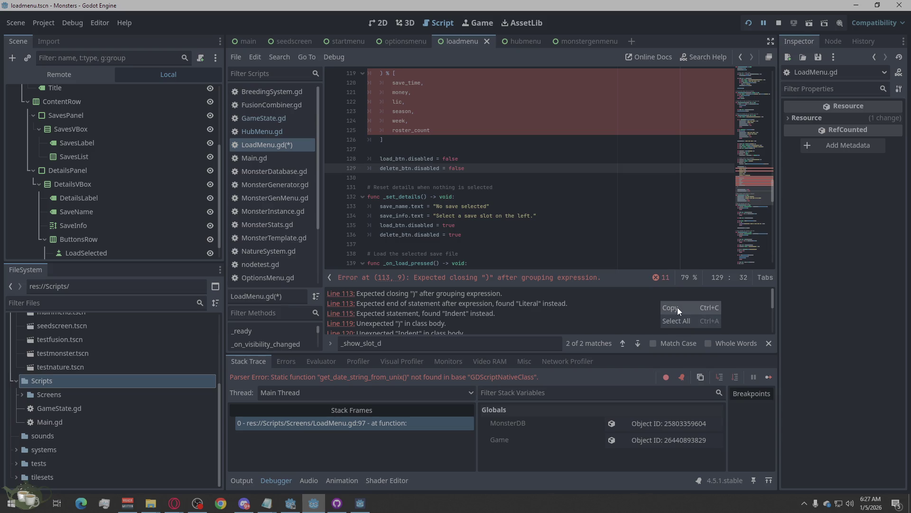
left_click(677, 306)
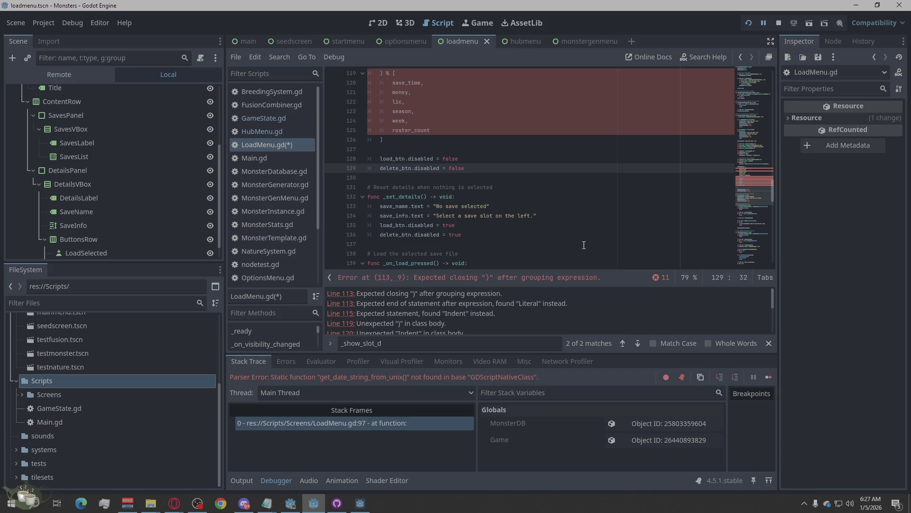
Scroll through the script, then switch to the Opera browser
scroll(545, 205, "up", 6)
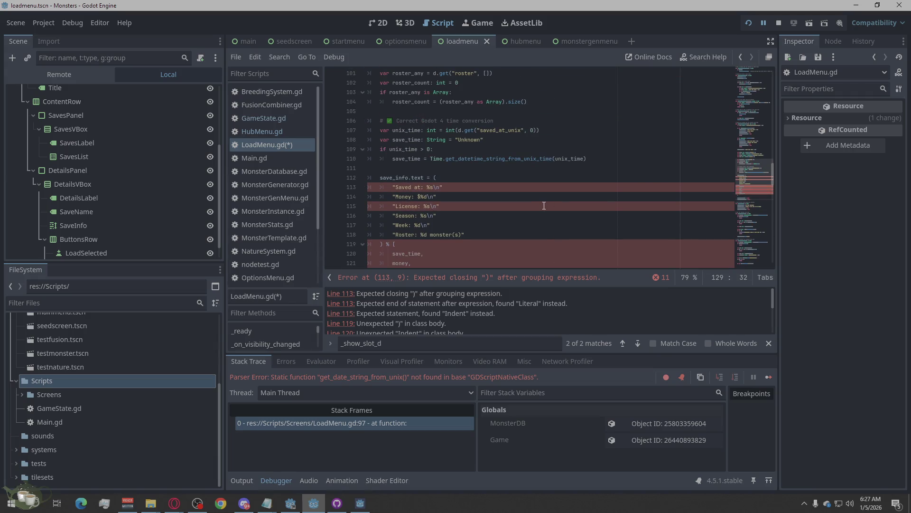
scroll(544, 206, "down", 5)
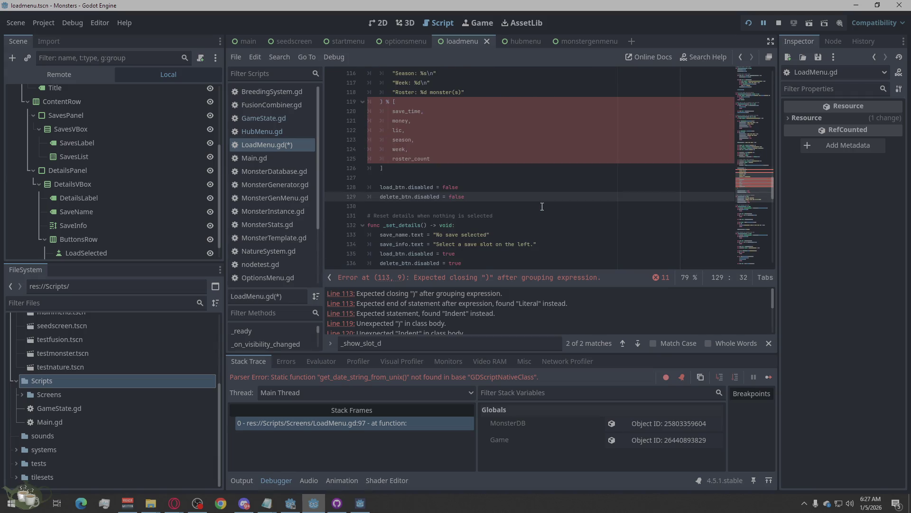
scroll(542, 206, "up", 6)
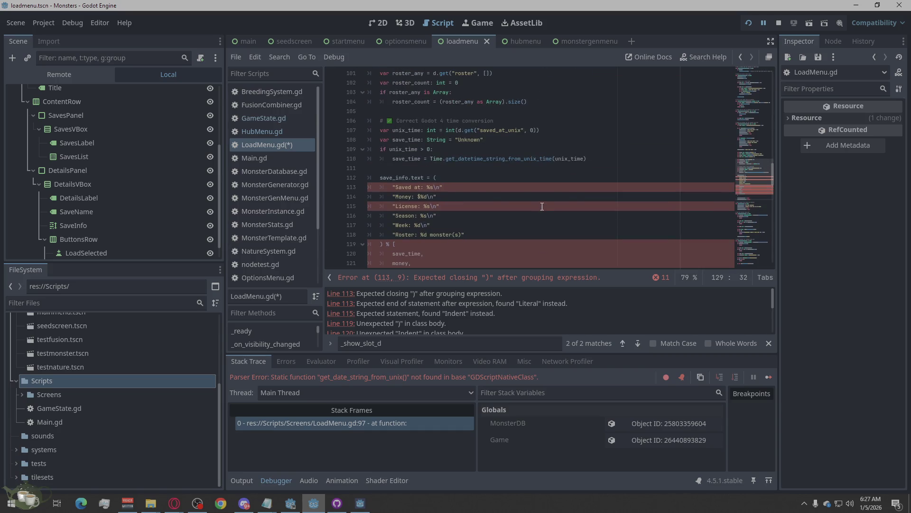
scroll(526, 211, "down", 1)
scroll(526, 212, "up", 2)
scroll(526, 212, "up", 3)
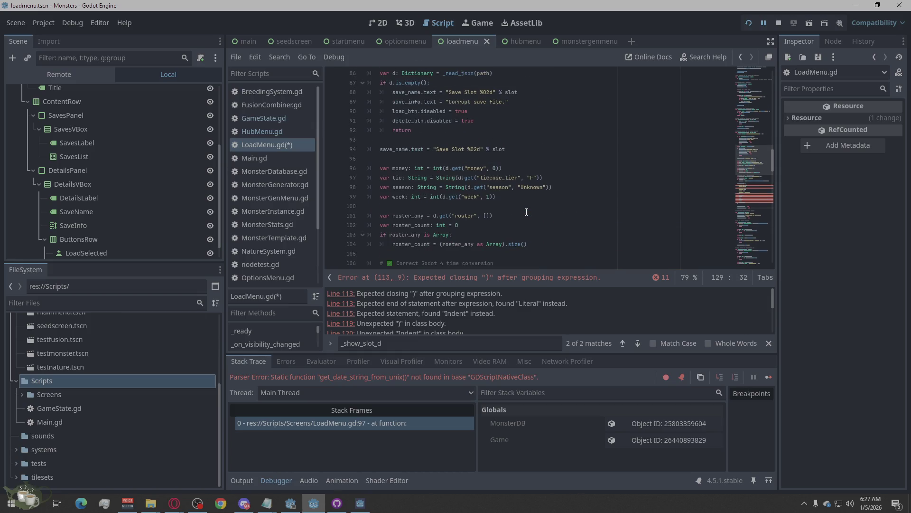
scroll(526, 212, "up", 4)
left_click(175, 502)
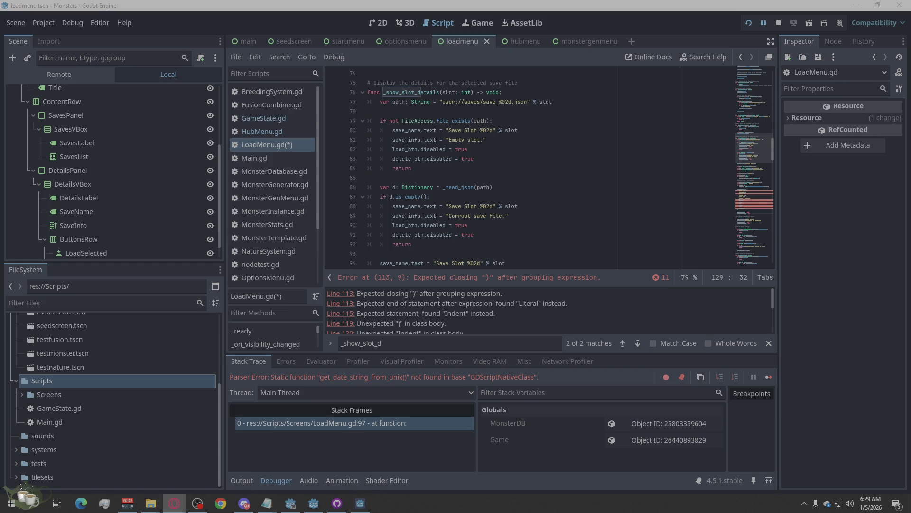
scroll(693, 266, "down", 5)
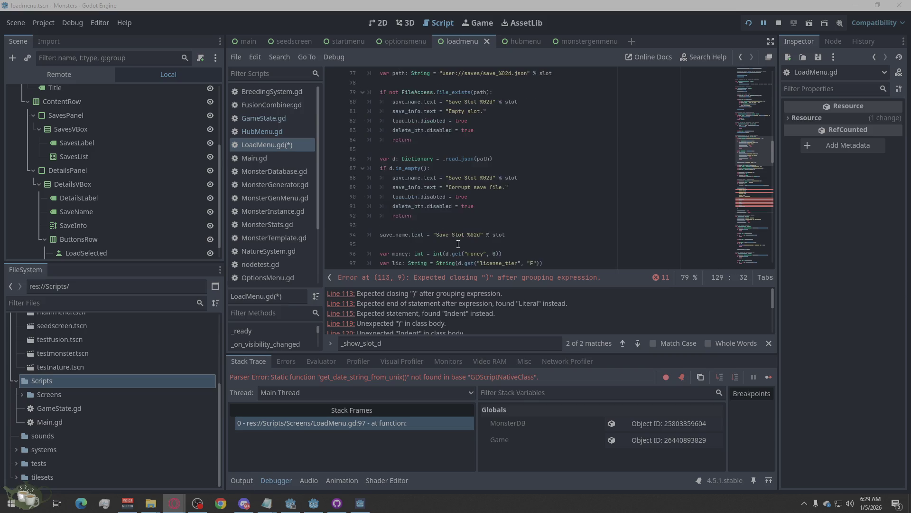
Jump to the line 113 error, select _show_slot_details and paste the single-format-string fix
left_click(417, 292)
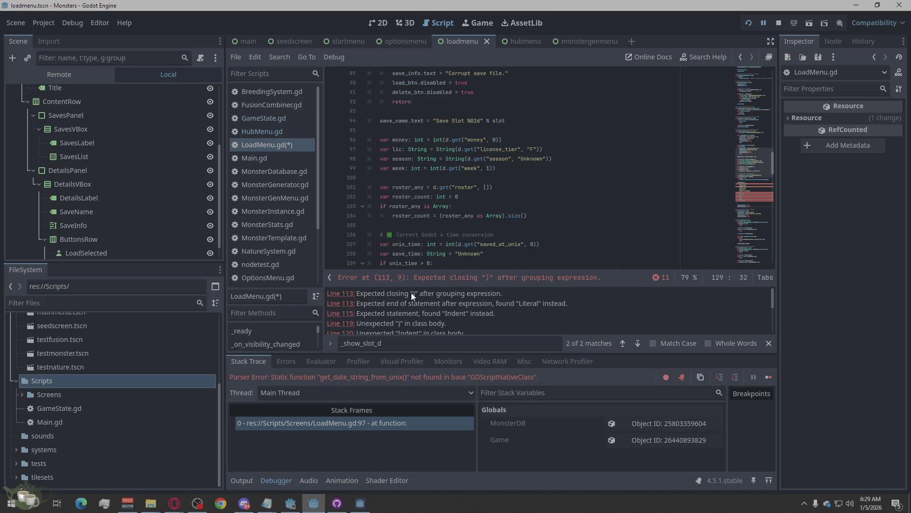
left_click(347, 293)
scroll(443, 231, "down", 3)
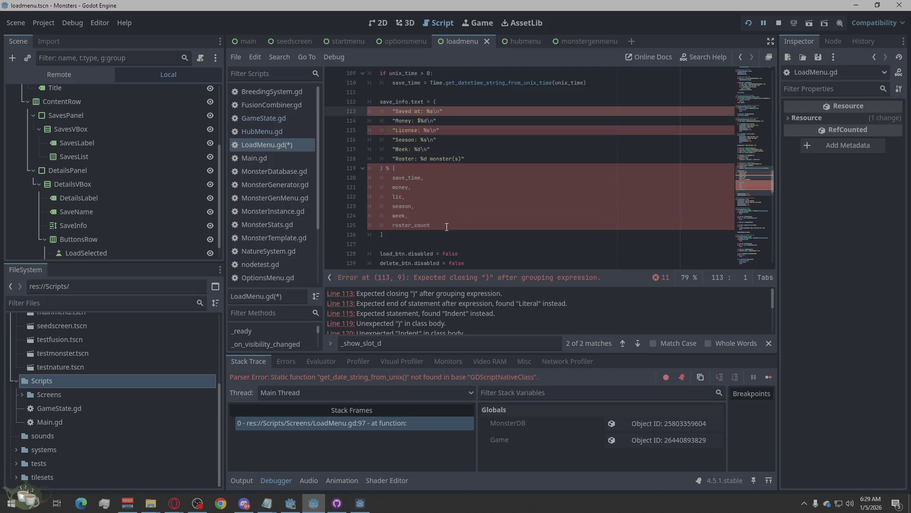
mouse_move(465, 234)
left_mouse_down()
mouse_move(418, 184)
mouse_move(402, 183)
mouse_move(474, 202)
mouse_move(381, 188)
mouse_move(339, 158)
mouse_move(333, 130)
left_mouse_up()
scroll(415, 185, "up", 2)
scroll(403, 186, "down", 1)
scroll(402, 186, "down", 2)
scroll(401, 183, "up", 7)
scroll(402, 183, "up", 5)
scroll(417, 190, "up", 4)
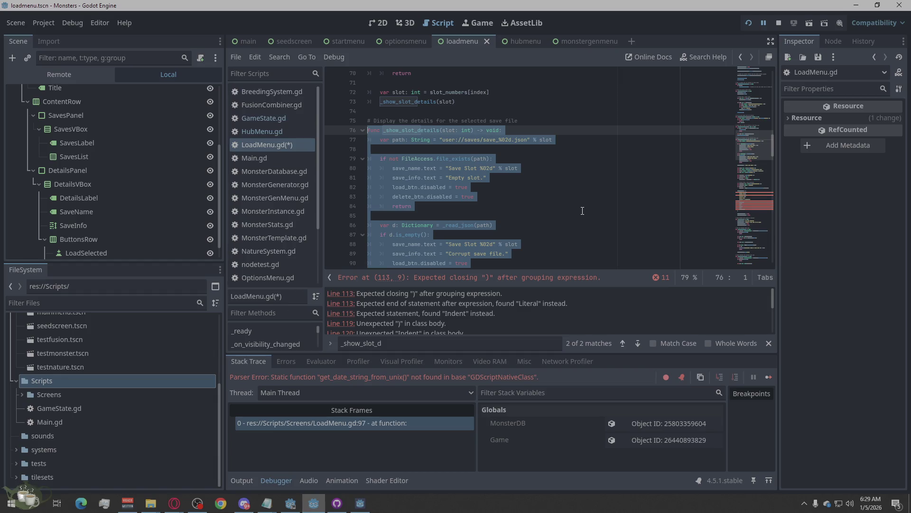
key("ctrl+v")
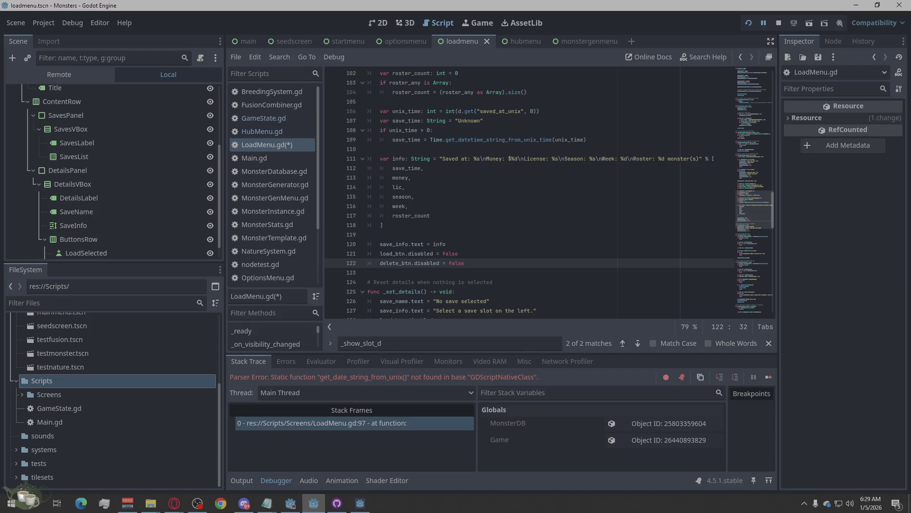
key("alt+Tab")
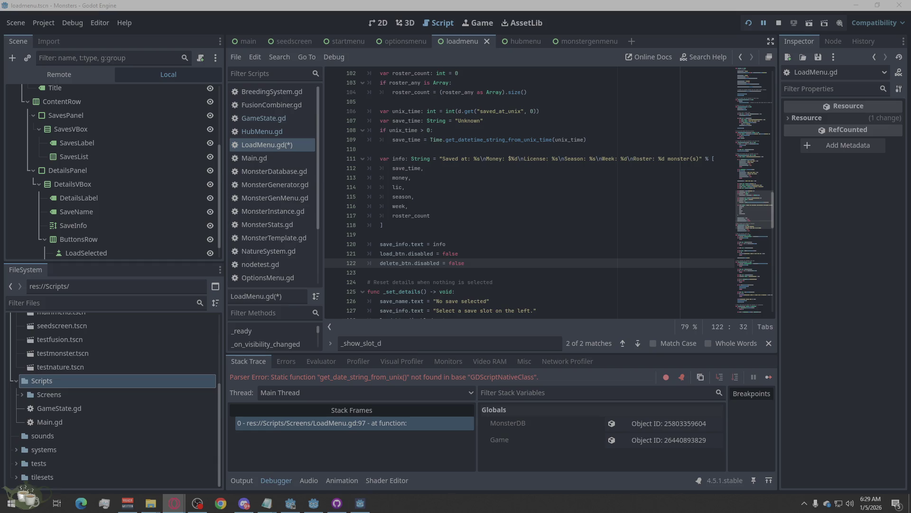
Restart the game and view Save Slot 01 on the Load Game screen
left_click(778, 24)
left_click(745, 24)
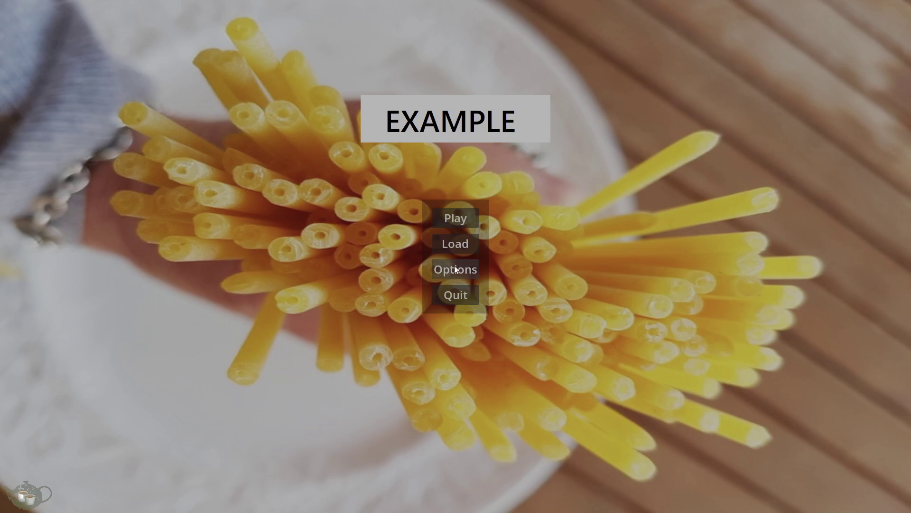
left_click(455, 244)
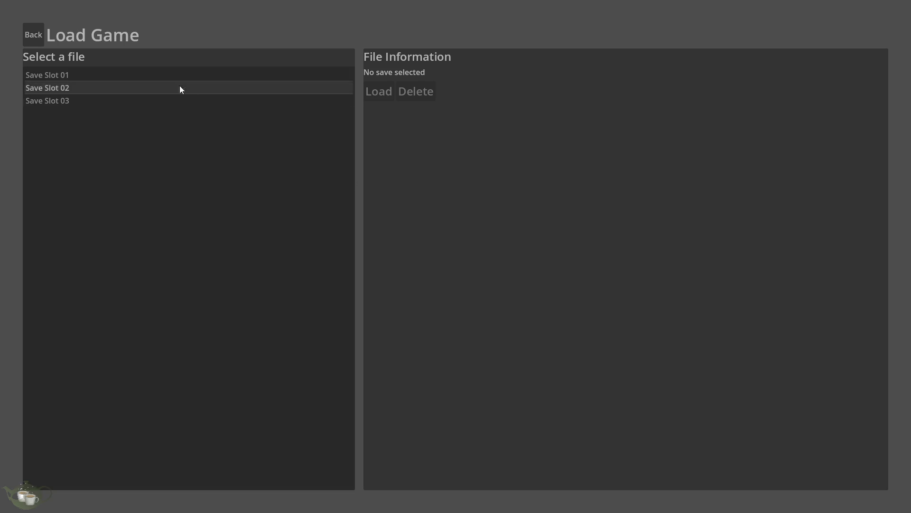
left_click(133, 73)
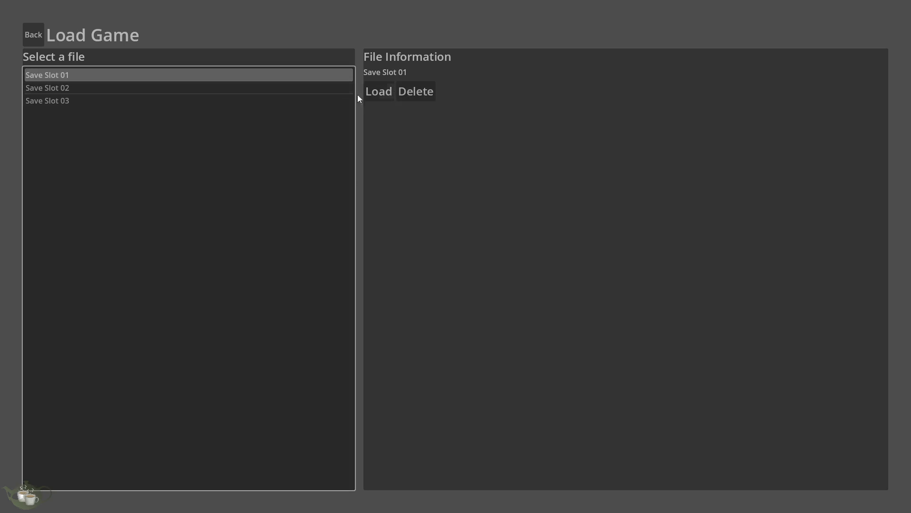
Delete Save Slots 03, 02 and 01 from the Load Game screen
left_click(269, 100)
left_click(400, 89)
left_click(321, 88)
left_click(412, 94)
left_click(309, 87)
left_click(332, 76)
left_click(403, 92)
Go to the title, start play to reach the hub's Events panel, then leave for the title
left_click(33, 35)
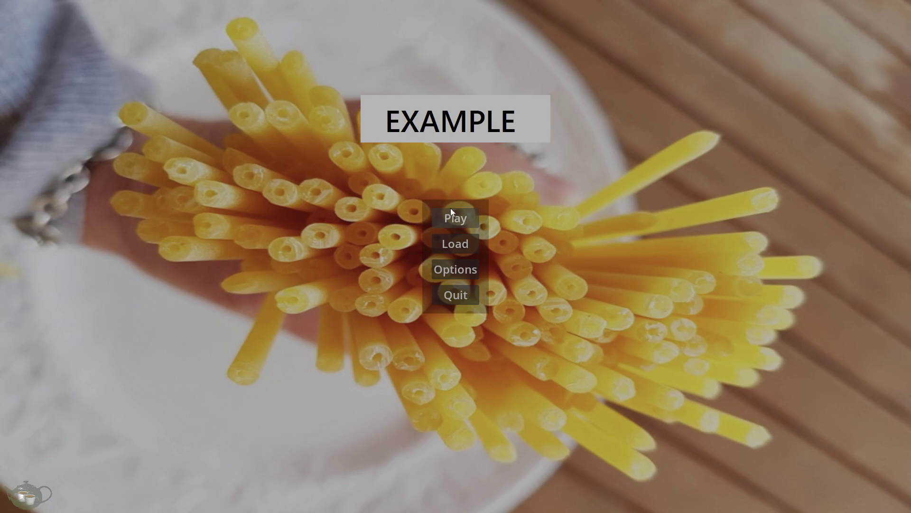
left_click(447, 209)
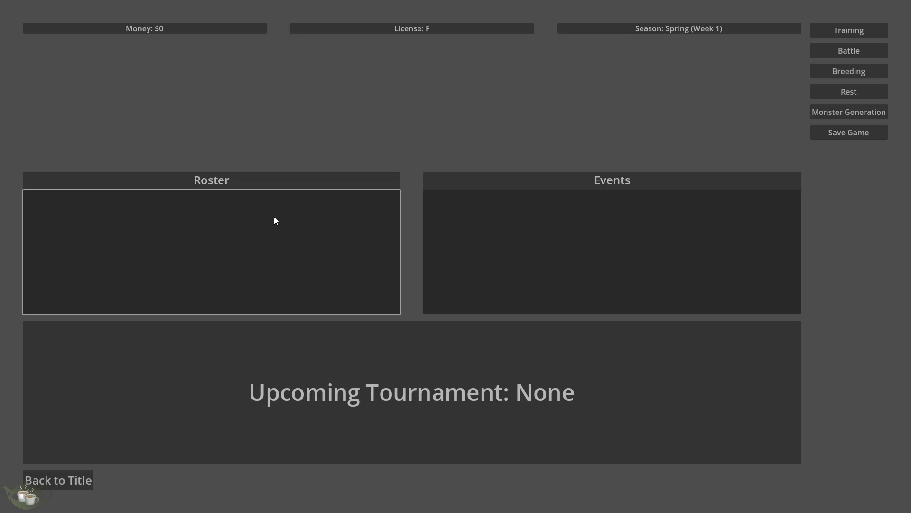
left_click(522, 226)
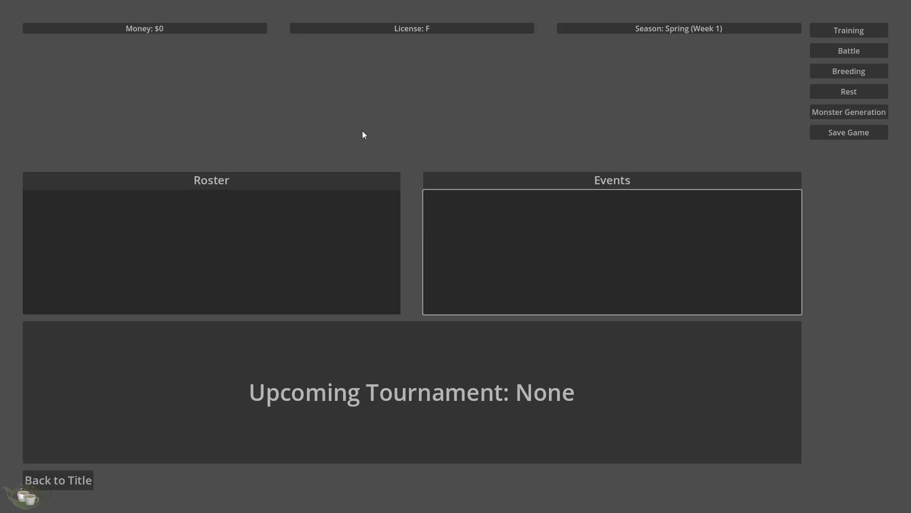
left_click(62, 479)
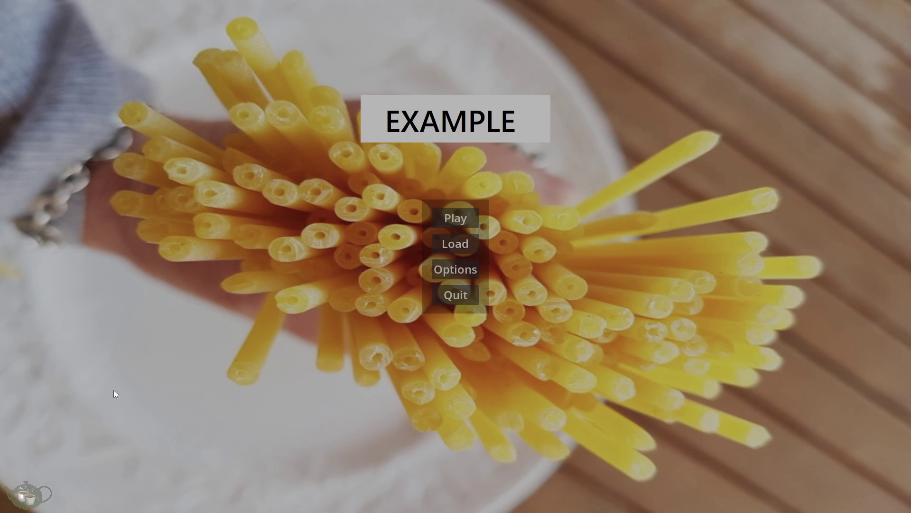
Reopen Load Game, view Save Slot 01, return to the title and stop the game
left_click(444, 239)
left_click(69, 73)
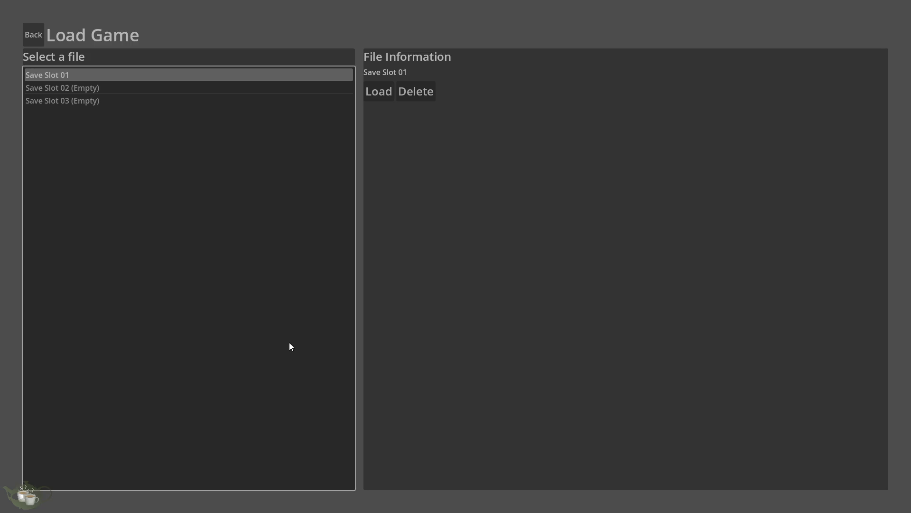
left_click(37, 42)
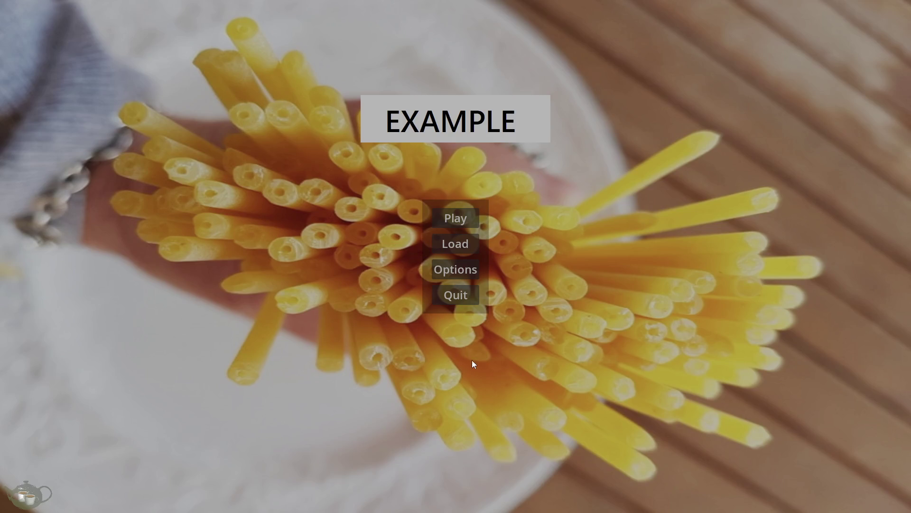
left_click(455, 294)
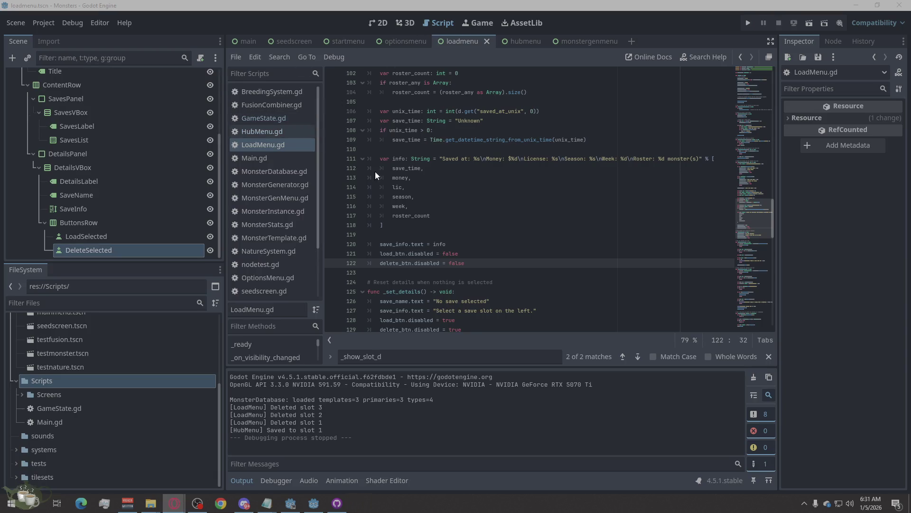
Select lines 100–122 of LoadMenu.gd that build the save-details text, then open GameState.gd
scroll(549, 266, "down", 4)
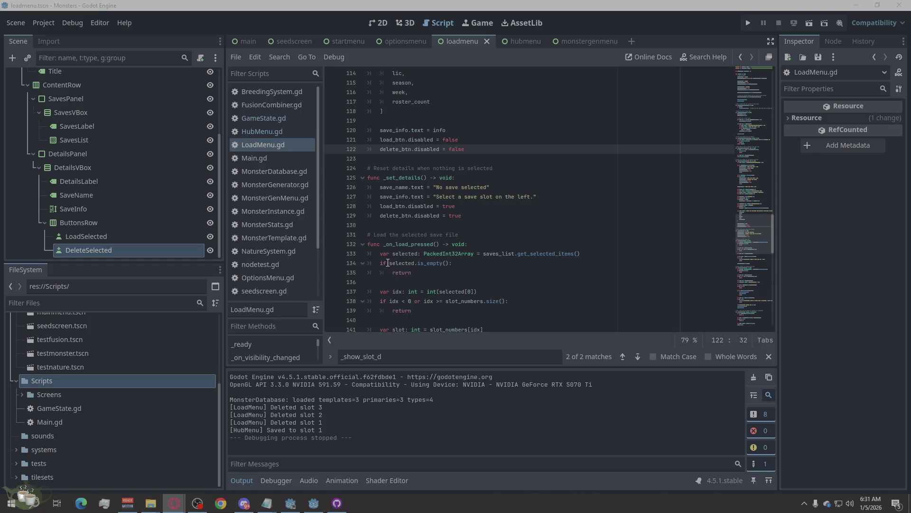
mouse_move(490, 256)
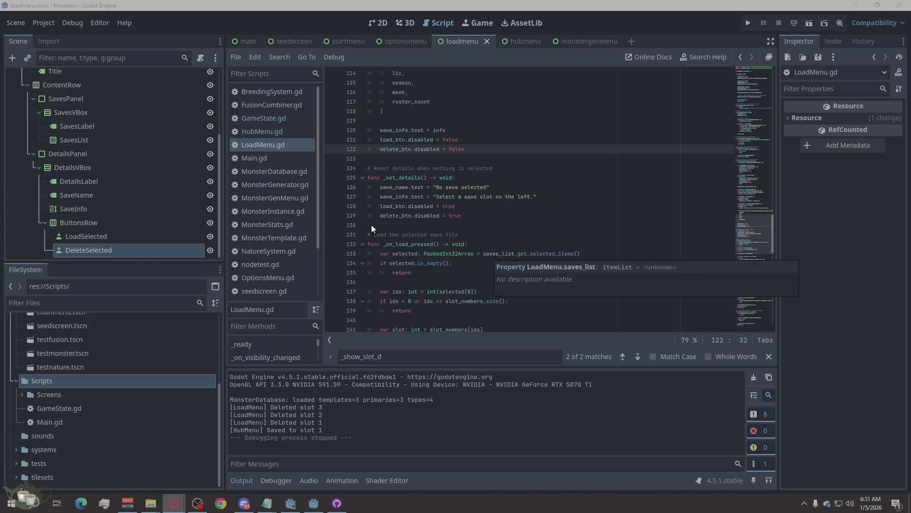
mouse_move(432, 229)
left_mouse_down()
mouse_move(375, 175)
mouse_move(396, 149)
mouse_move(380, 111)
left_mouse_up()
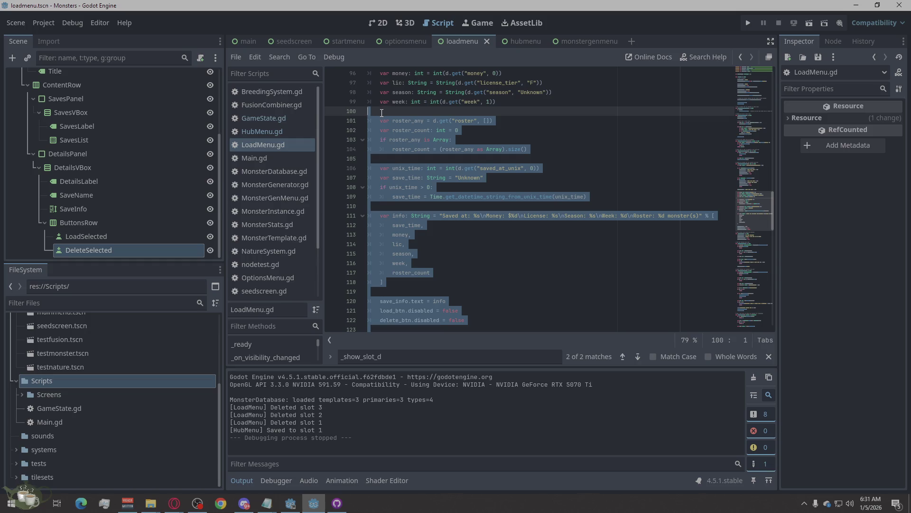
key("alt+Tab")
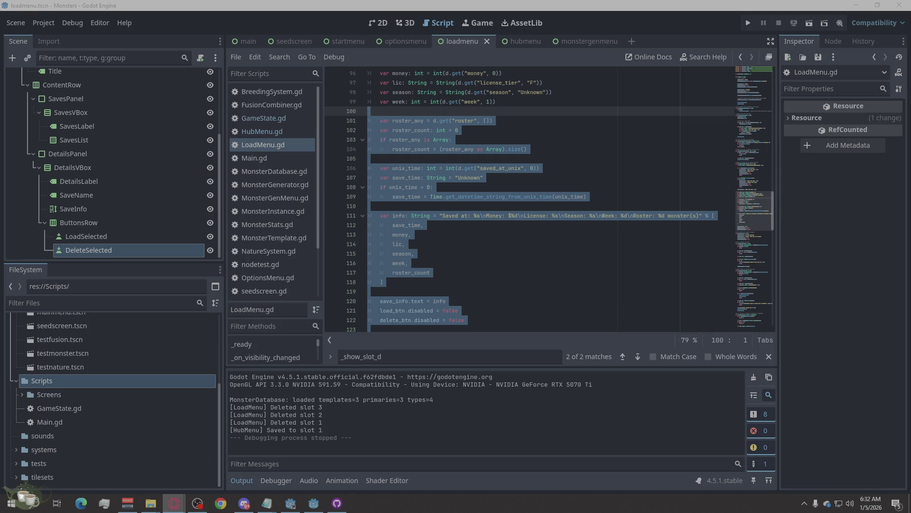
left_click(272, 113)
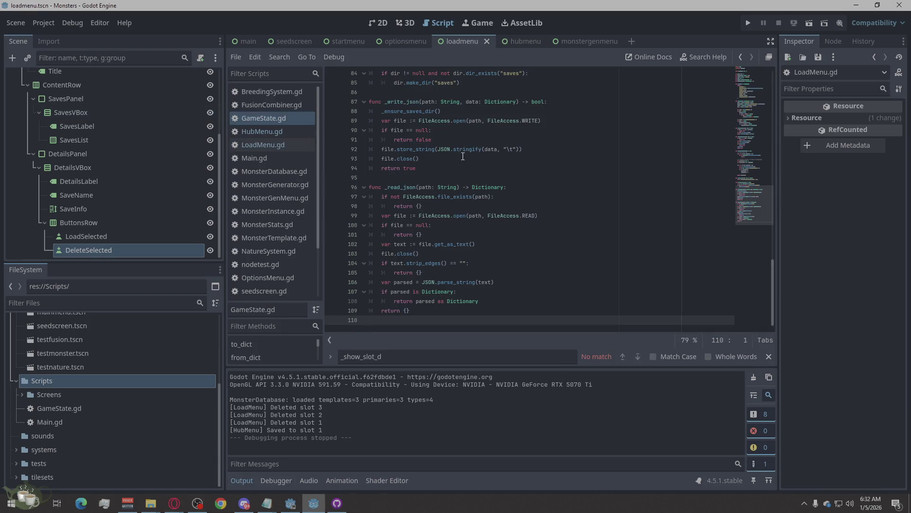
Read through GameState.gd's _write_json and _read_json save/load helpers, then reopen LoadMenu.gd
scroll(546, 186, "up", 10)
scroll(543, 184, "up", 1)
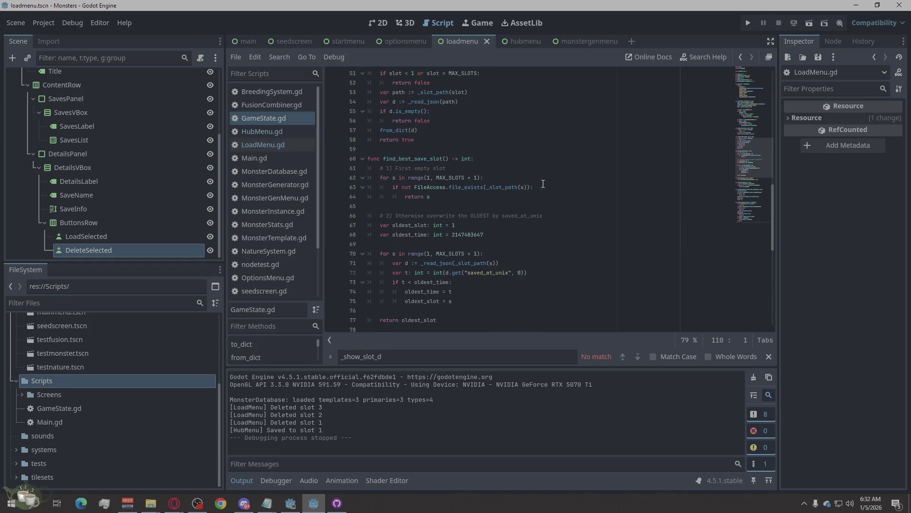
scroll(529, 186, "up", 7)
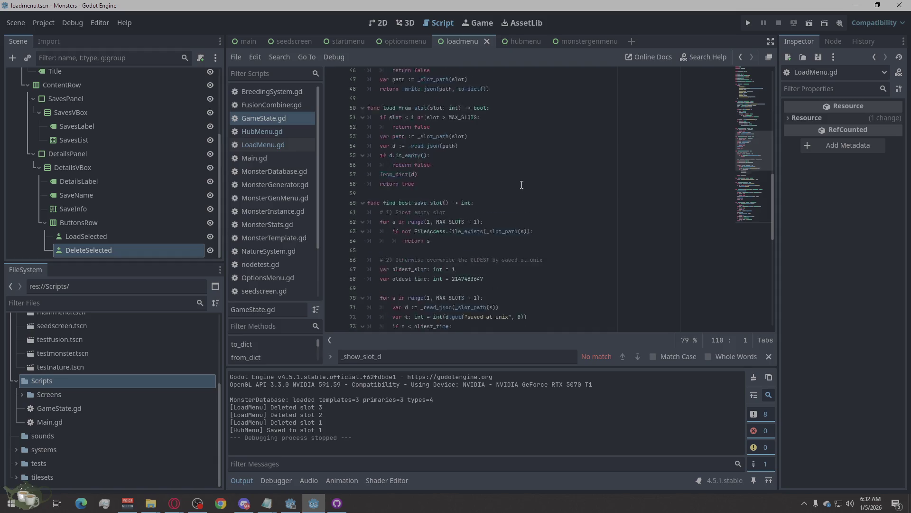
scroll(504, 175, "up", 8)
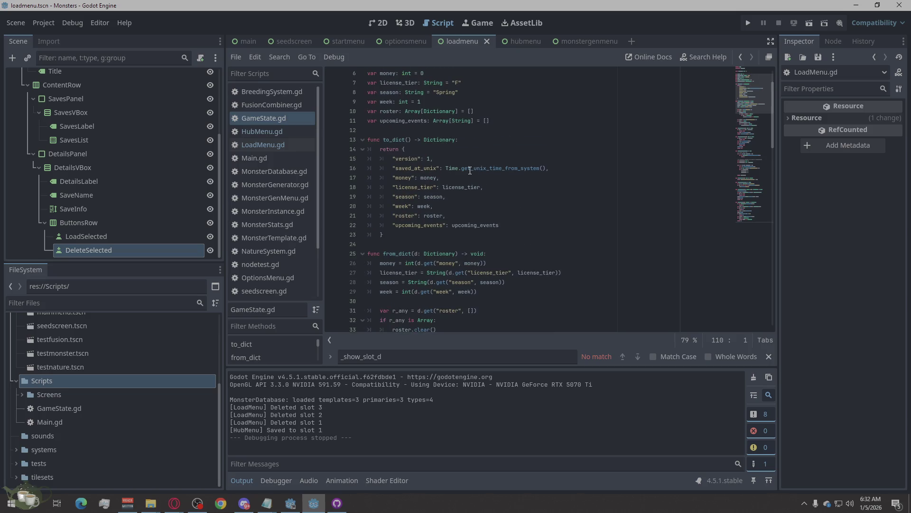
scroll(465, 176, "up", 2)
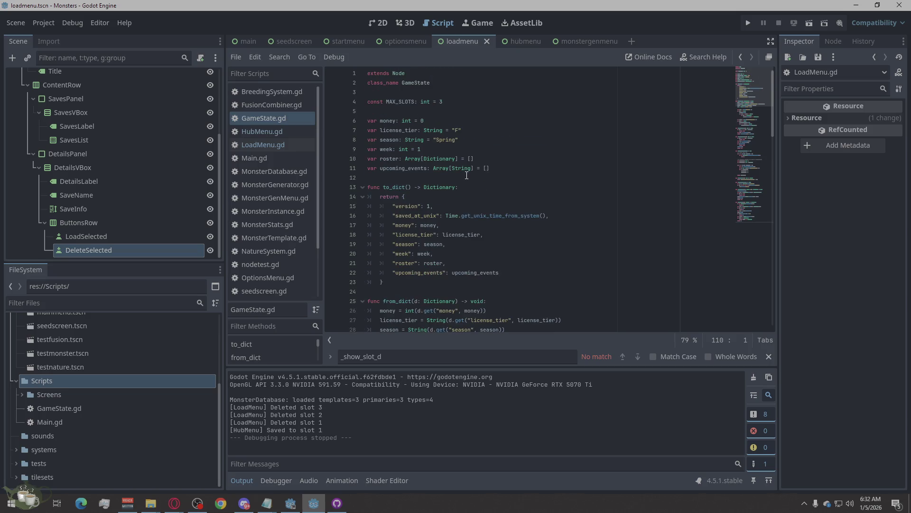
scroll(460, 182, "down", 4)
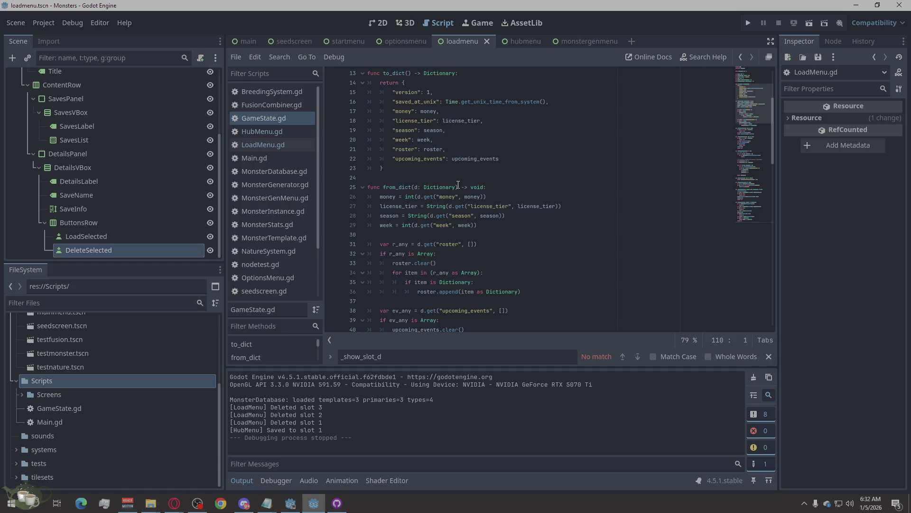
scroll(457, 185, "down", 4)
scroll(456, 187, "down", 5)
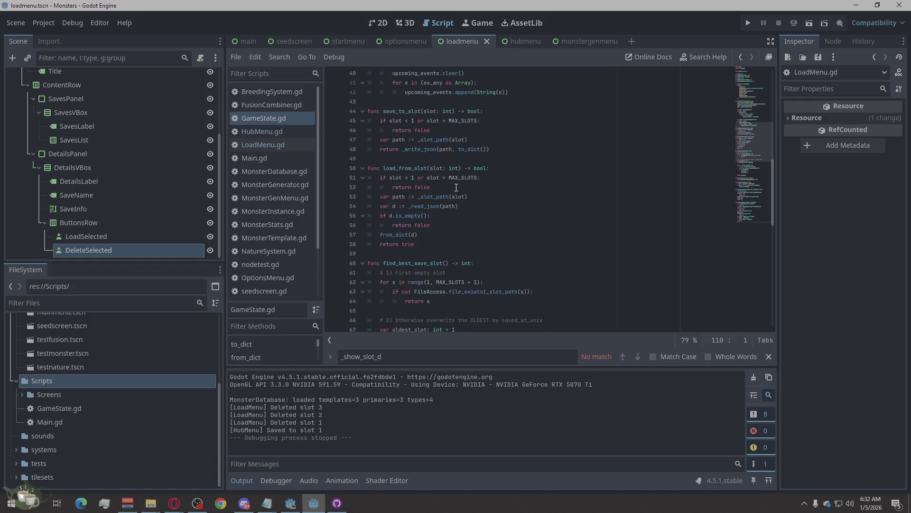
scroll(456, 188, "down", 5)
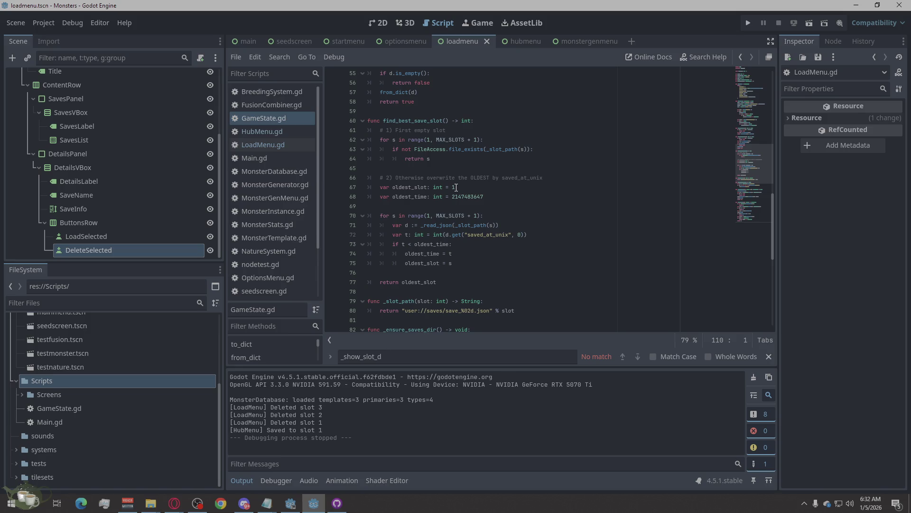
scroll(456, 187, "down", 10)
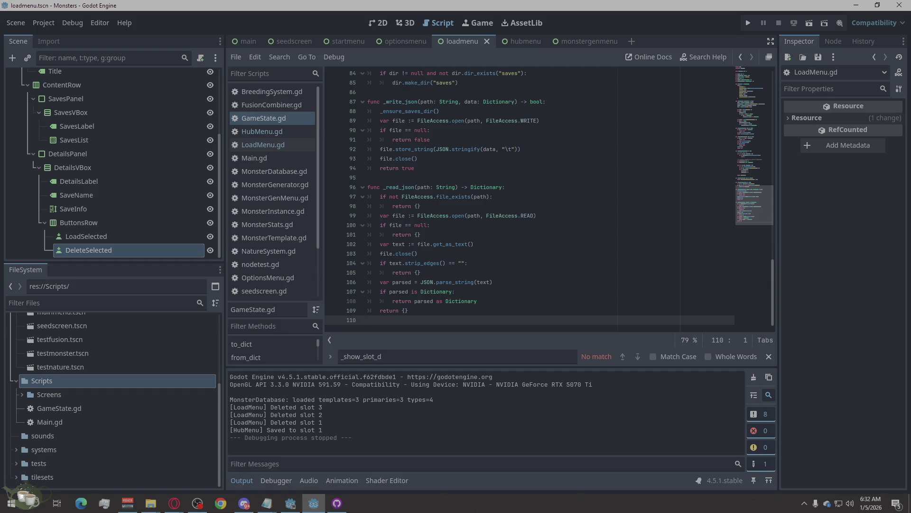
key("alt+Tab")
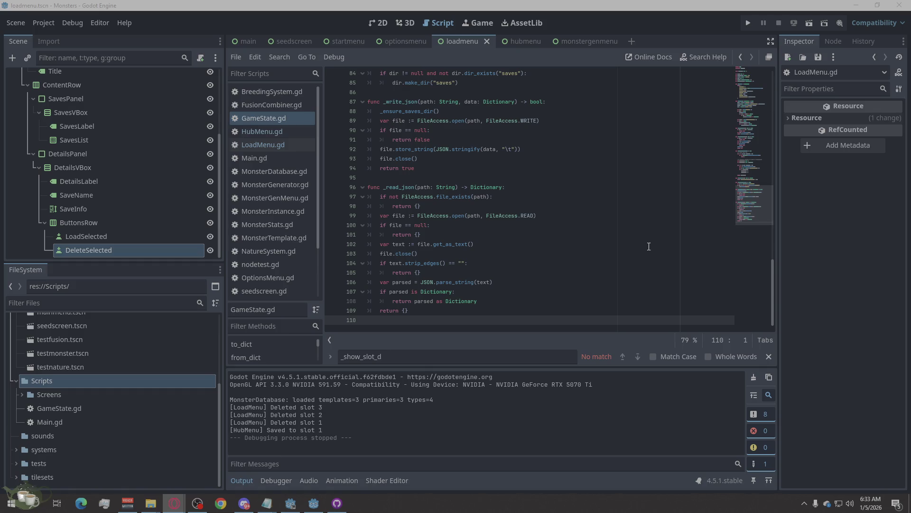
left_click(274, 144)
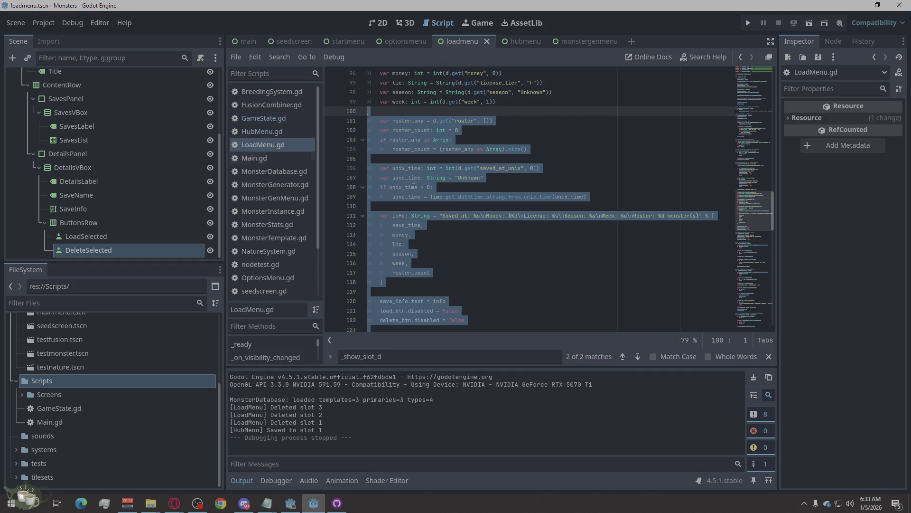
In LoadMenu.gd, select from _on_item_selected at line 67 through the end of _show_slot_details
scroll(480, 224, "up", 5)
left_click(480, 220)
scroll(481, 218, "up", 5)
scroll(482, 219, "up", 1)
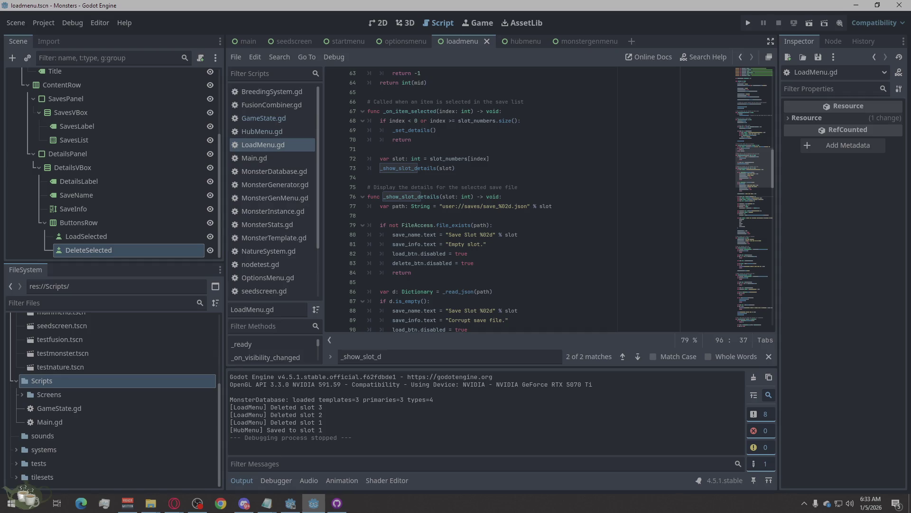
scroll(459, 262, "up", 2)
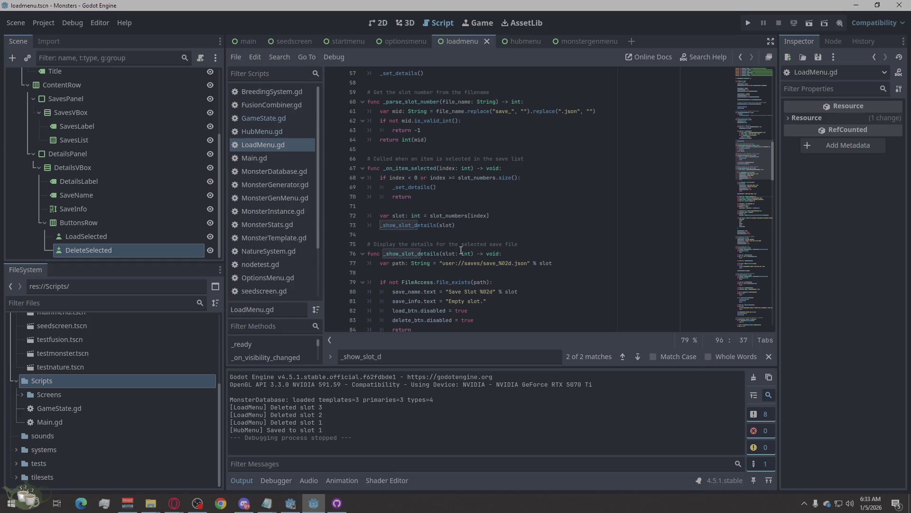
scroll(461, 251, "down", 14)
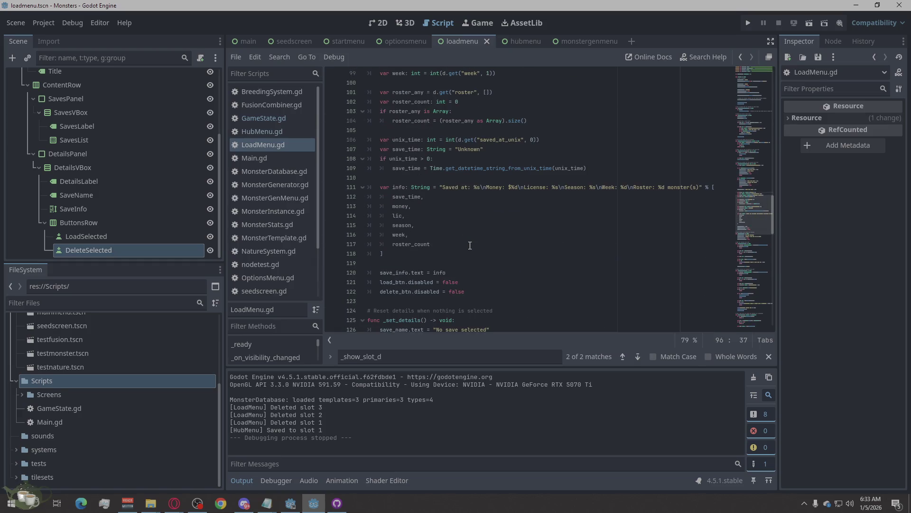
scroll(469, 246, "down", 2)
mouse_move(470, 234)
left_mouse_down()
mouse_move(446, 234)
mouse_move(405, 185)
mouse_move(418, 209)
mouse_move(555, 234)
mouse_move(348, 141)
left_mouse_up()
scroll(409, 189, "up", 15)
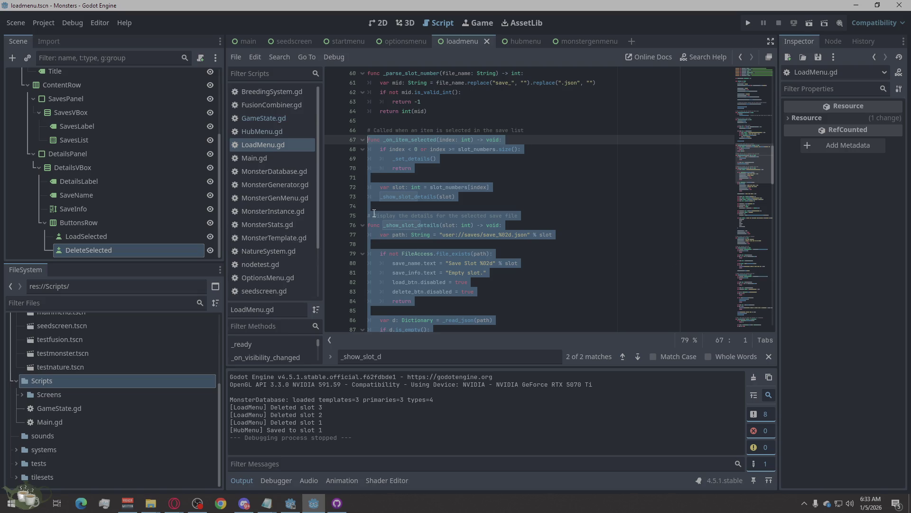
mouse_move(388, 193)
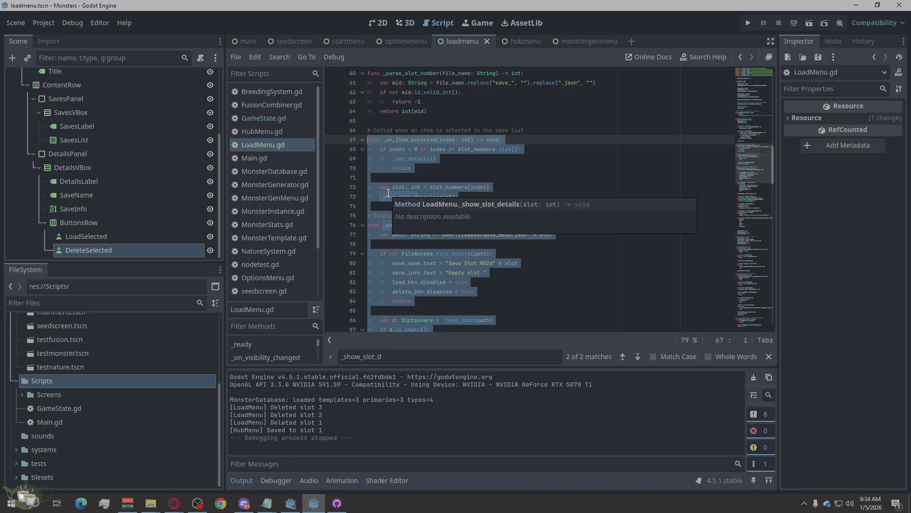
Paste the new code over the selected functions and inspect the resulting duplicate-function error
right_click(383, 216)
left_click(397, 306)
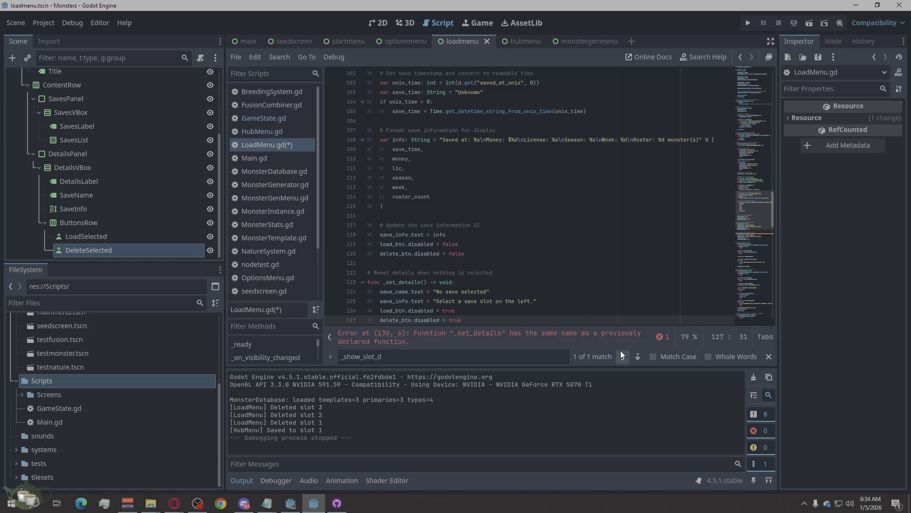
left_click(570, 336)
left_click(474, 201)
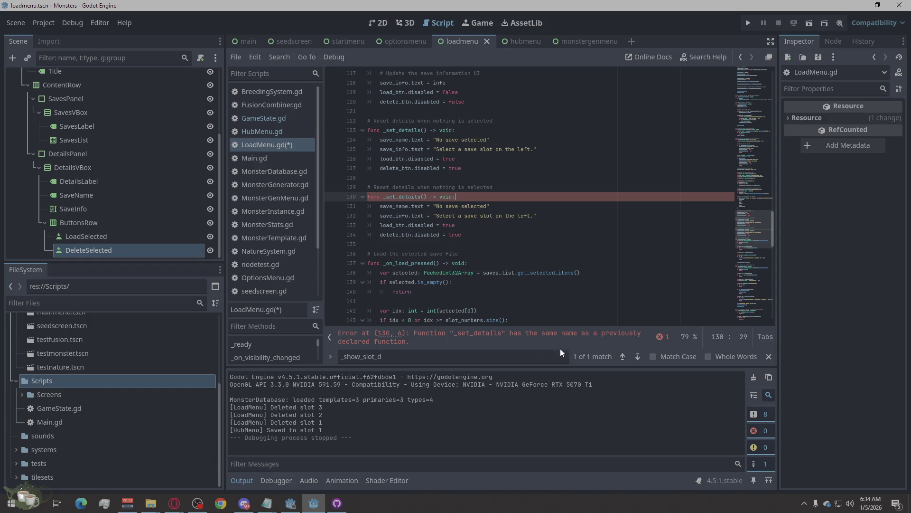
left_click(660, 337)
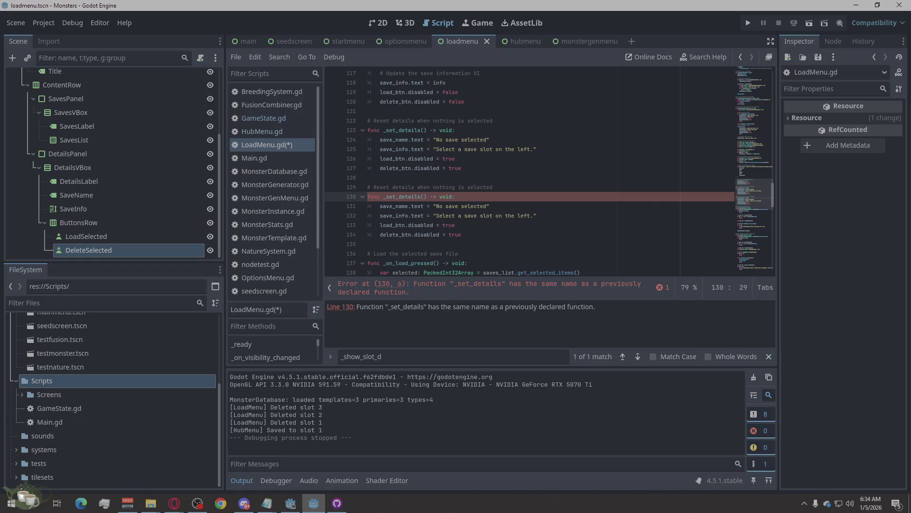
key("alt+Tab")
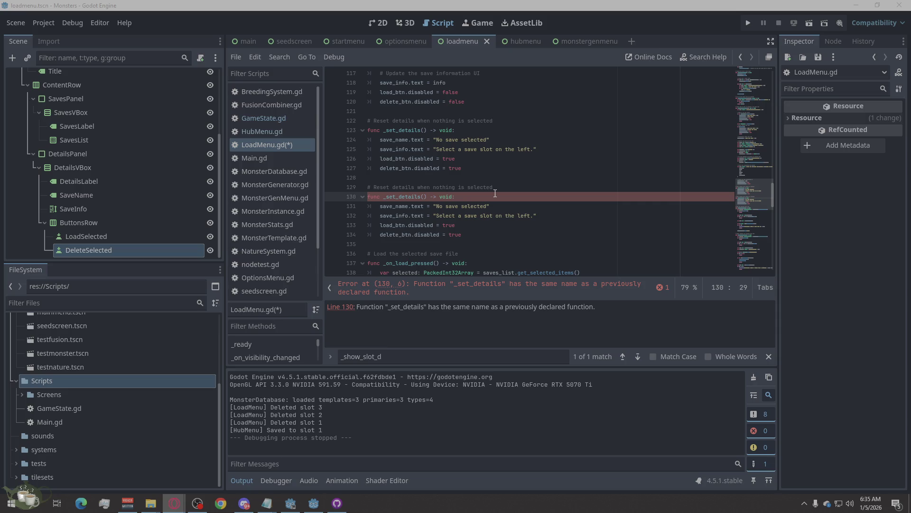
Delete the duplicate _set_details block on lines 129–134, leaving a single copy
left_click(479, 245)
mouse_move(479, 242)
left_mouse_down()
mouse_move(450, 216)
mouse_move(312, 189)
left_mouse_up()
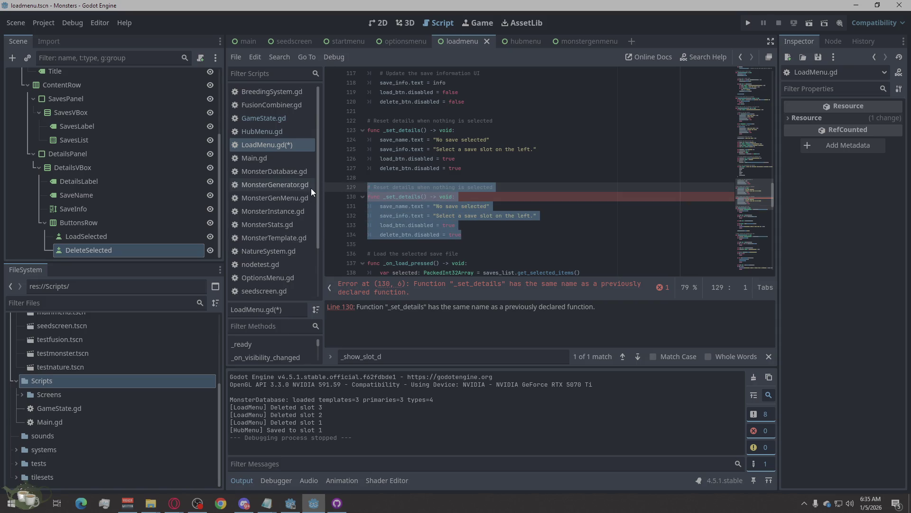
key("Delete")
key("BackSpace")
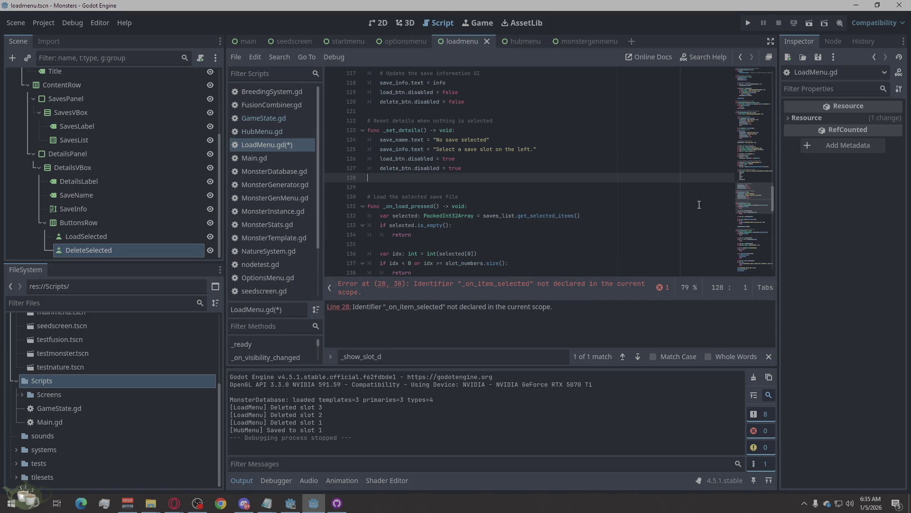
key("BackSpace")
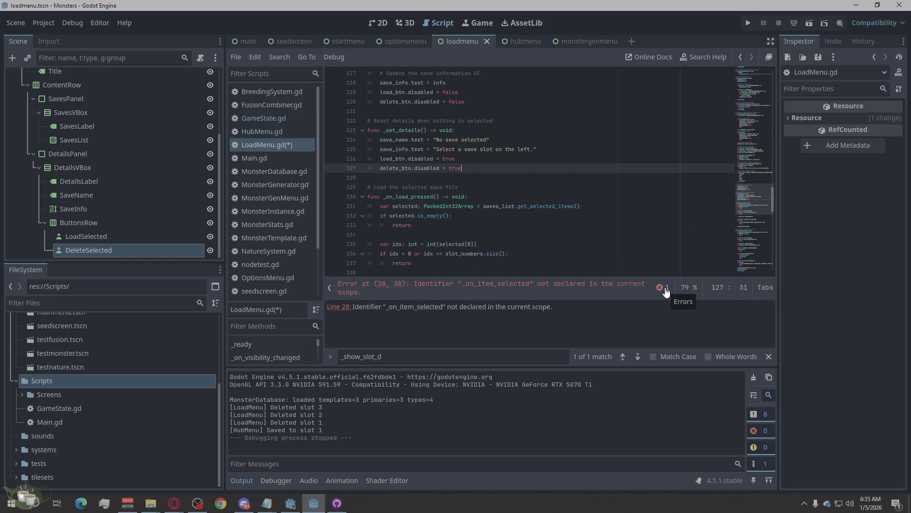
key("ctrl+z")
key("ctrl+z")
key("ctrl+z")
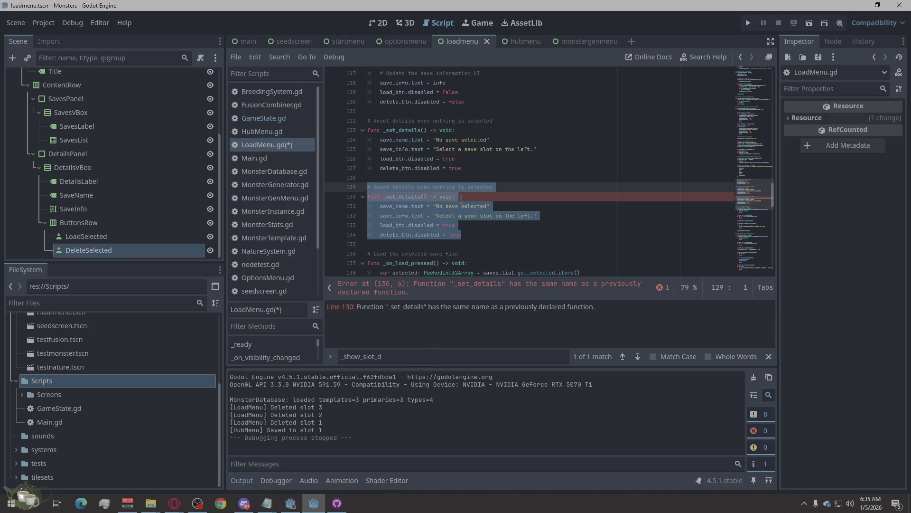
left_click(492, 196)
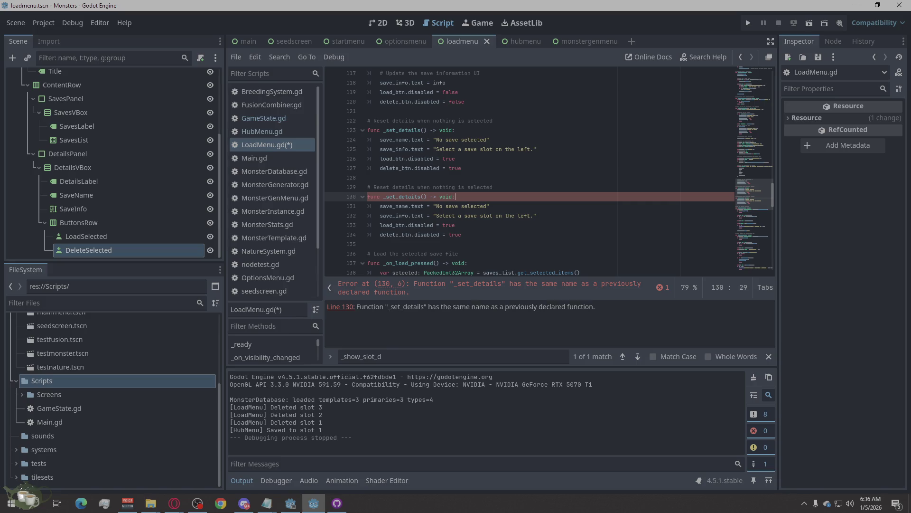
mouse_move(455, 239)
left_mouse_down()
mouse_move(404, 196)
mouse_move(330, 193)
mouse_move(332, 179)
left_mouse_up()
key("BackSpace")
key("BackSpace")
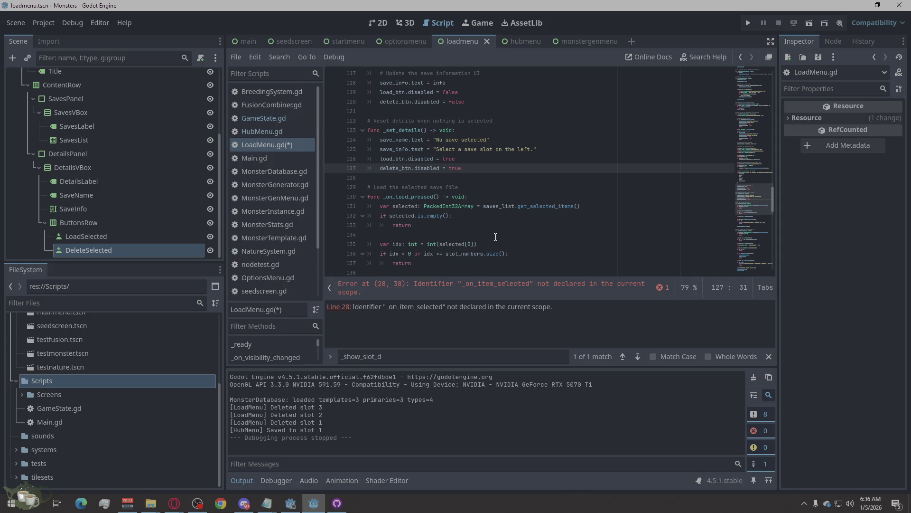
Go to line 28, where _on_item_selected is flagged undeclared, and toggle Output editor messages off and on
left_click(495, 291)
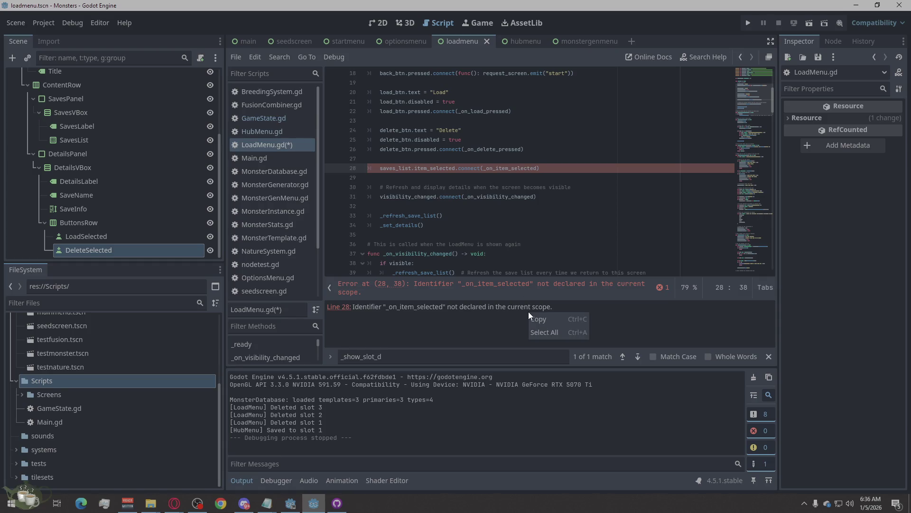
scroll(519, 238, "down", 3)
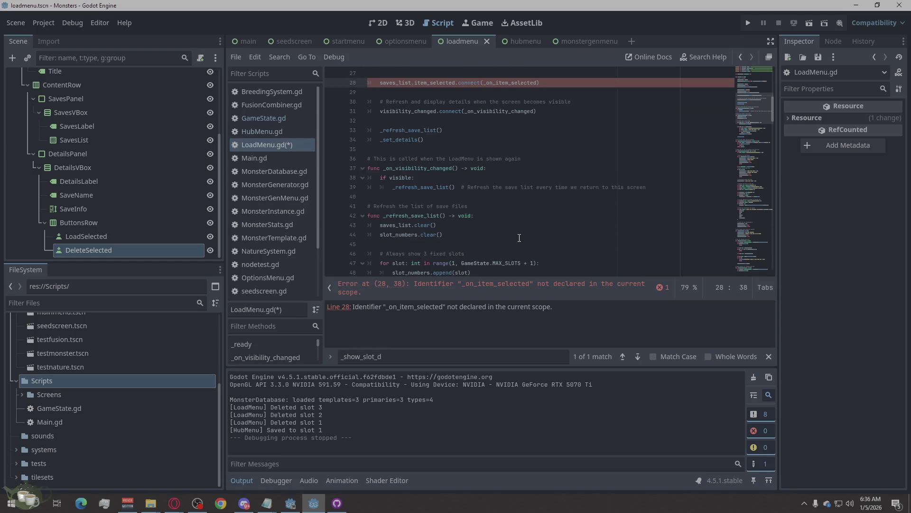
key("alt+Tab")
left_click(759, 466)
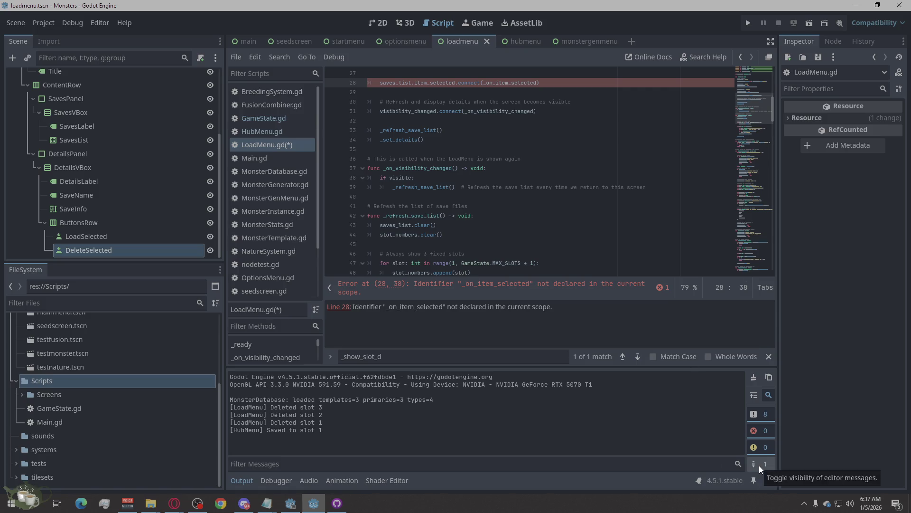
left_click(759, 465)
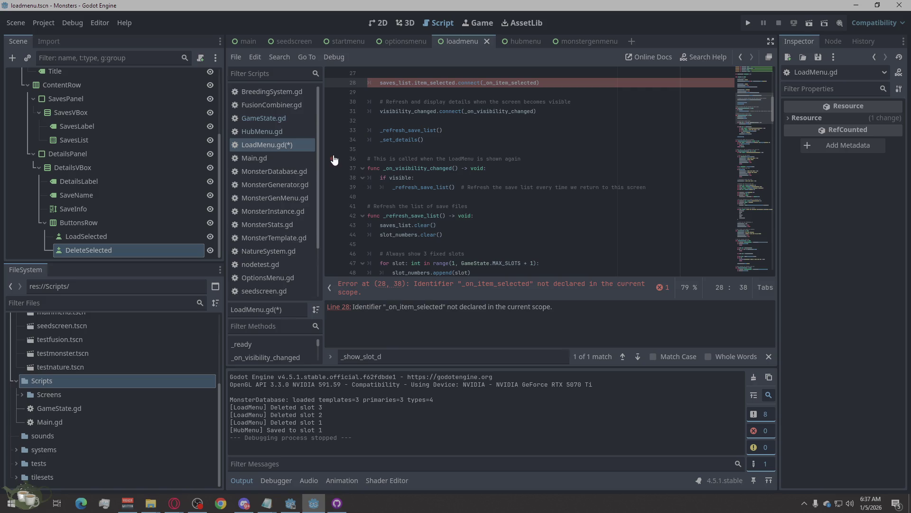
Replace all of LoadMenu.gd with the new code, save it, and run the project
key("alt+Tab")
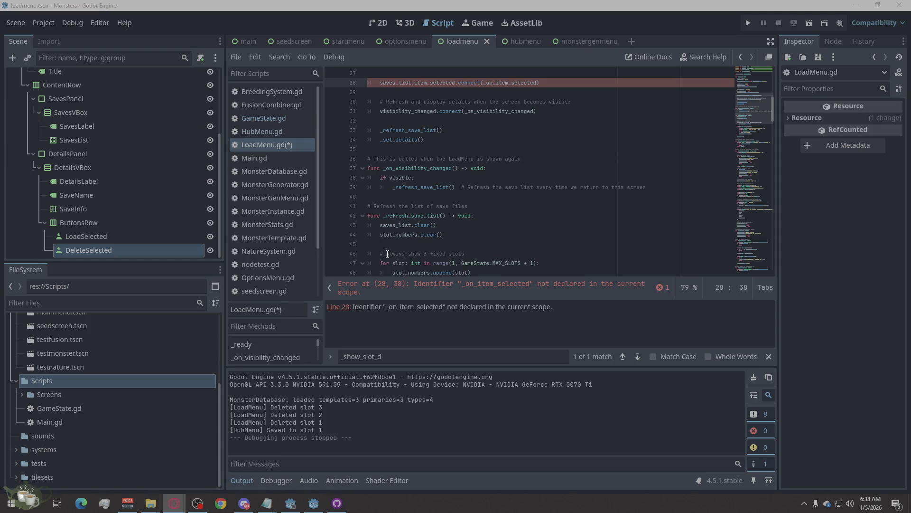
right_click(436, 224)
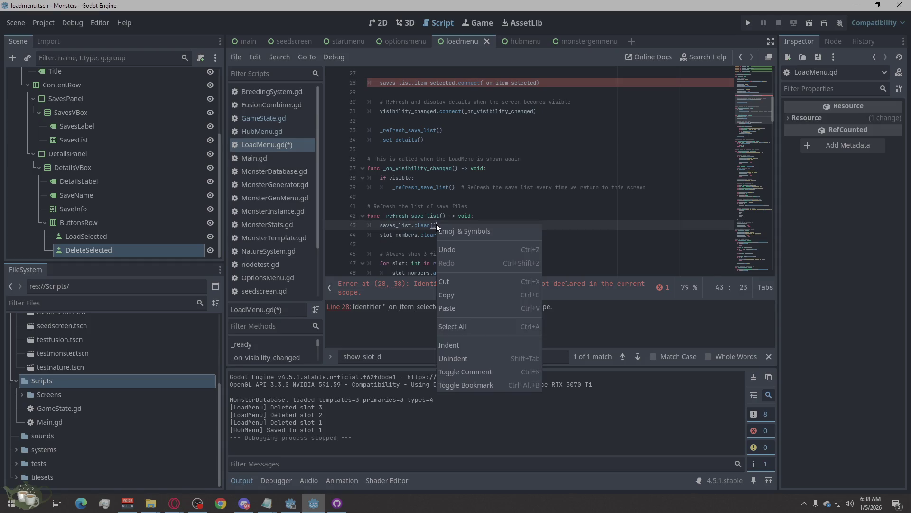
left_click(457, 323)
key("ctrl+v")
key("ctrl+s")
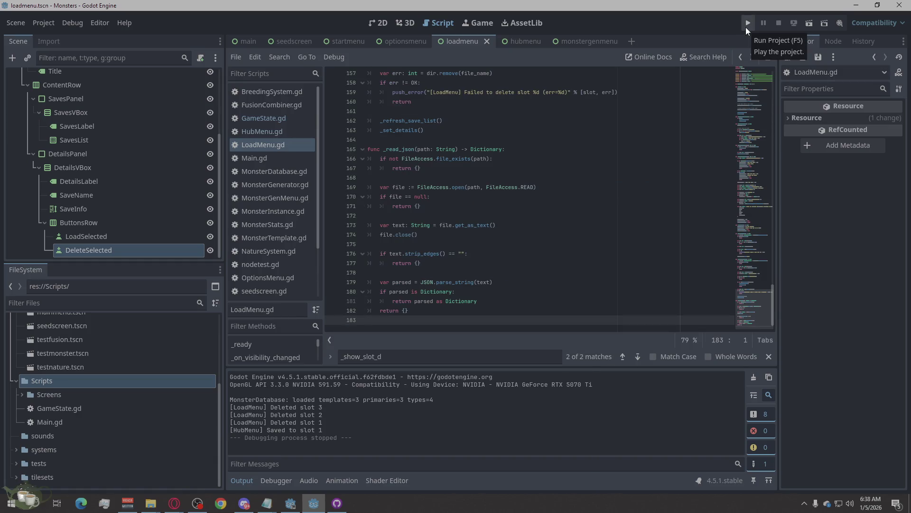
left_click(748, 23)
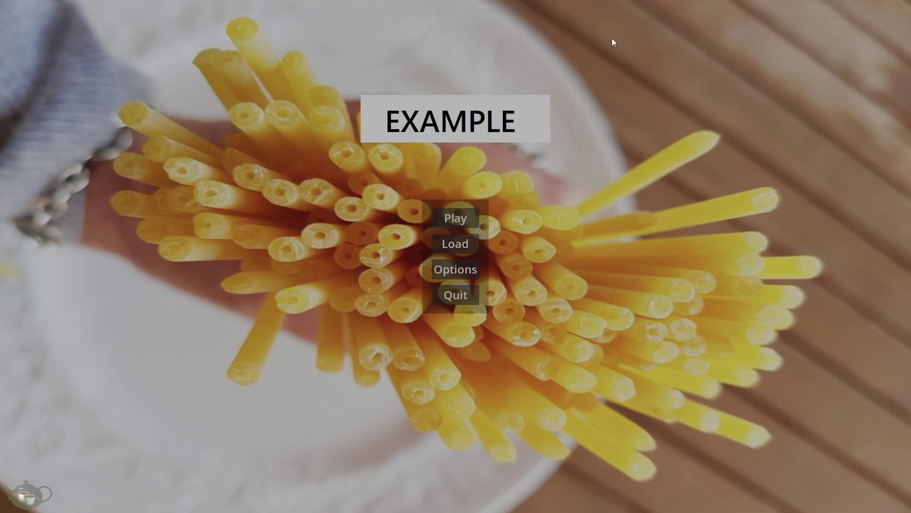
In the running game, view Save Slot 01 on the Load Game screen, then go back
left_click(444, 245)
left_click(128, 78)
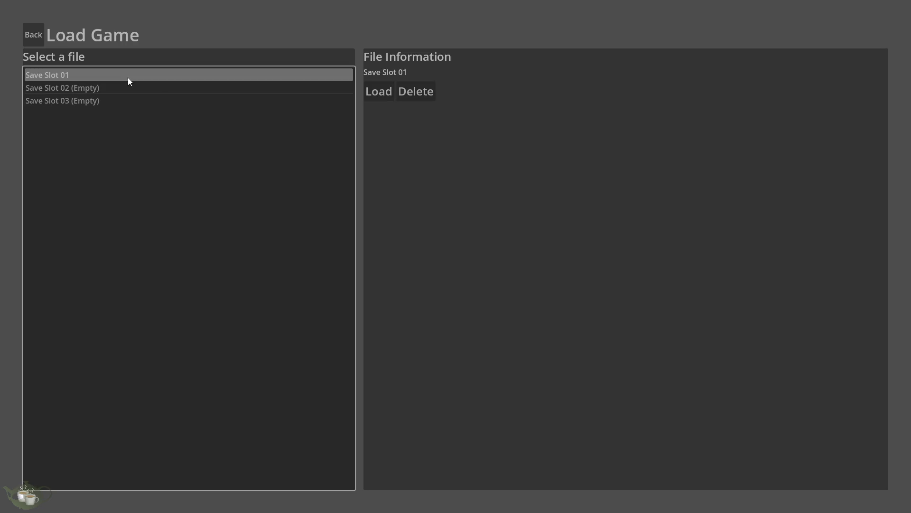
left_click(26, 33)
Start a new game, save it from the hub, and return to the Load Game screen
left_click(471, 218)
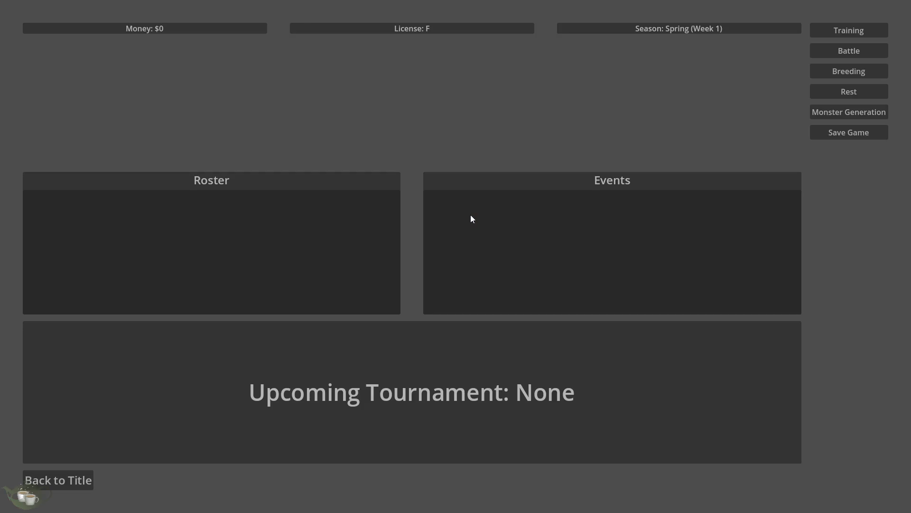
left_click(637, 226)
left_click(374, 271)
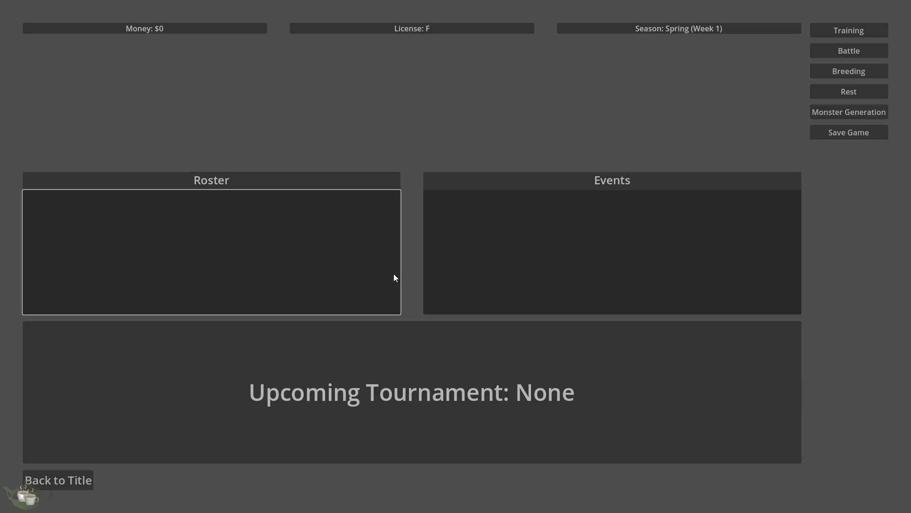
left_click(574, 264)
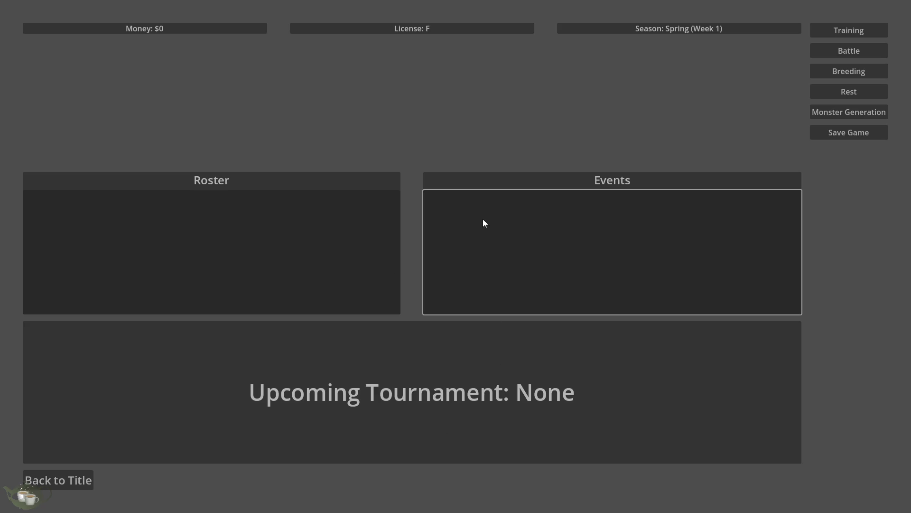
left_click(249, 238)
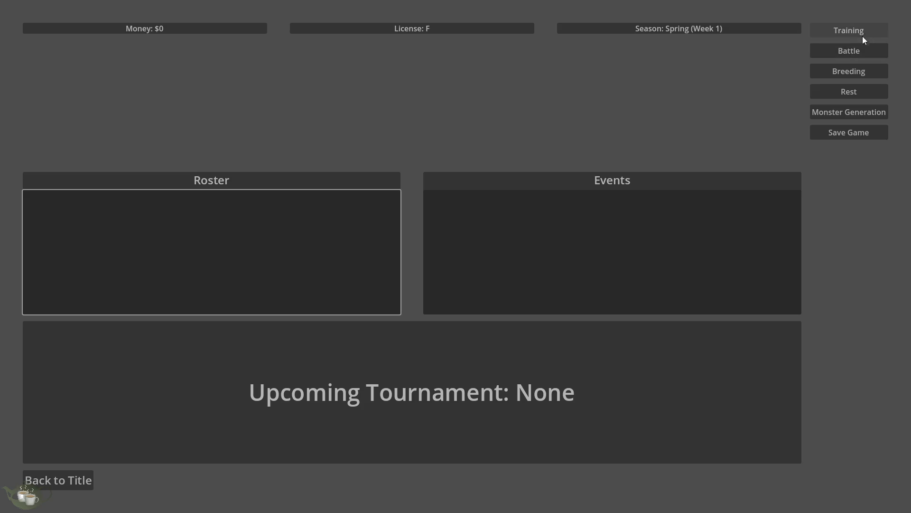
left_click(852, 91)
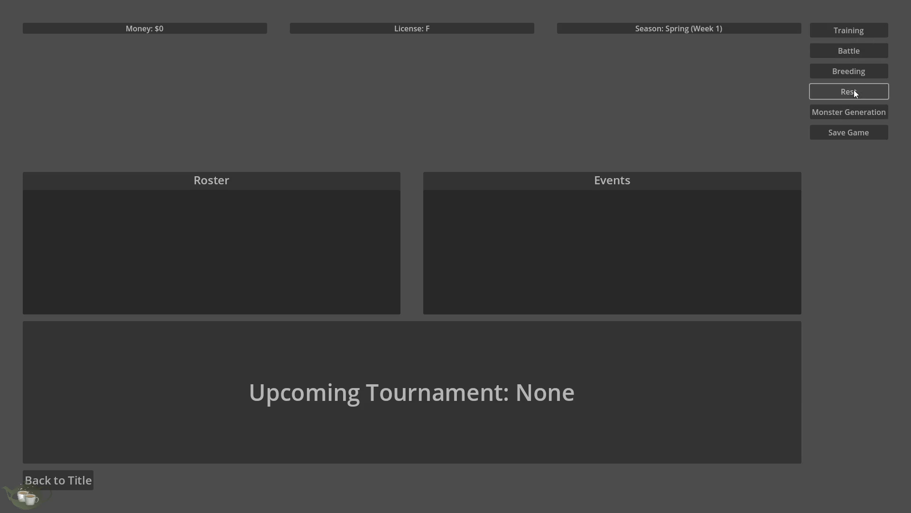
left_click(849, 131)
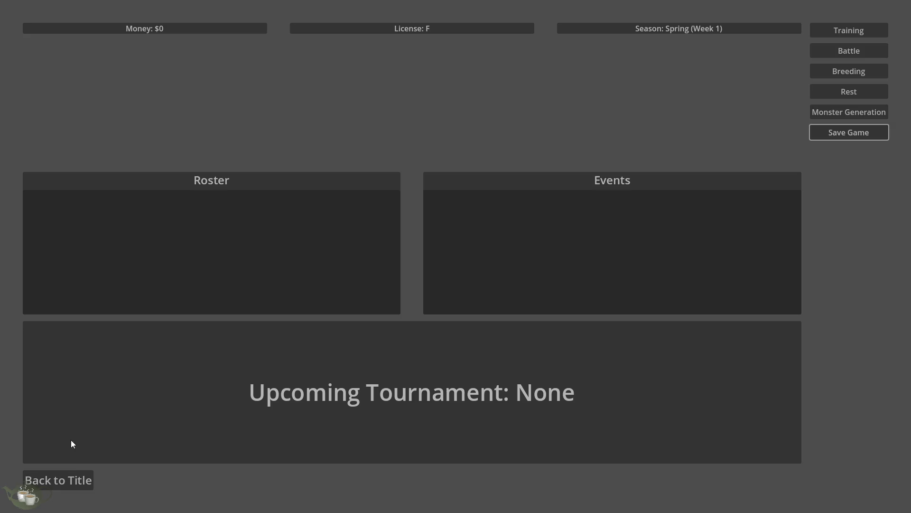
left_click(76, 484)
left_click(471, 244)
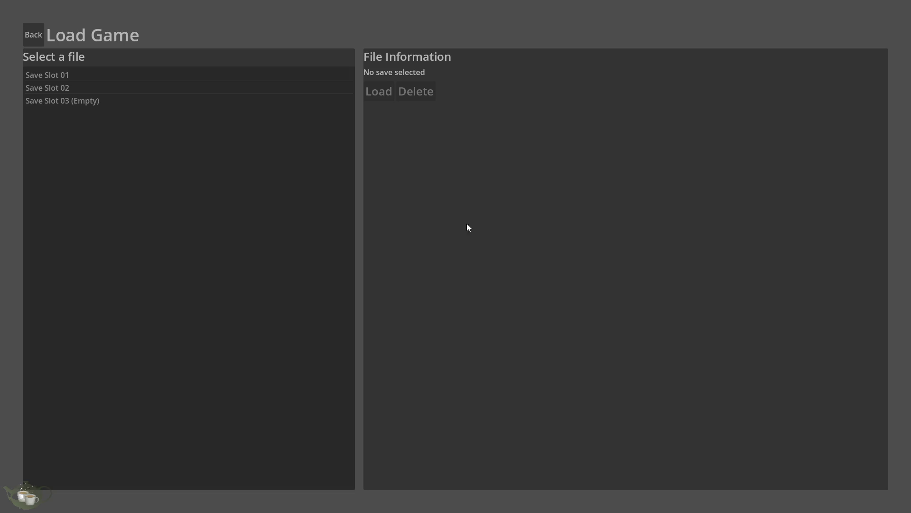
Select Save Slot 02, then Slot 01, then Slot 02 again to show its file information
left_click(125, 84)
left_click(140, 76)
left_click(140, 87)
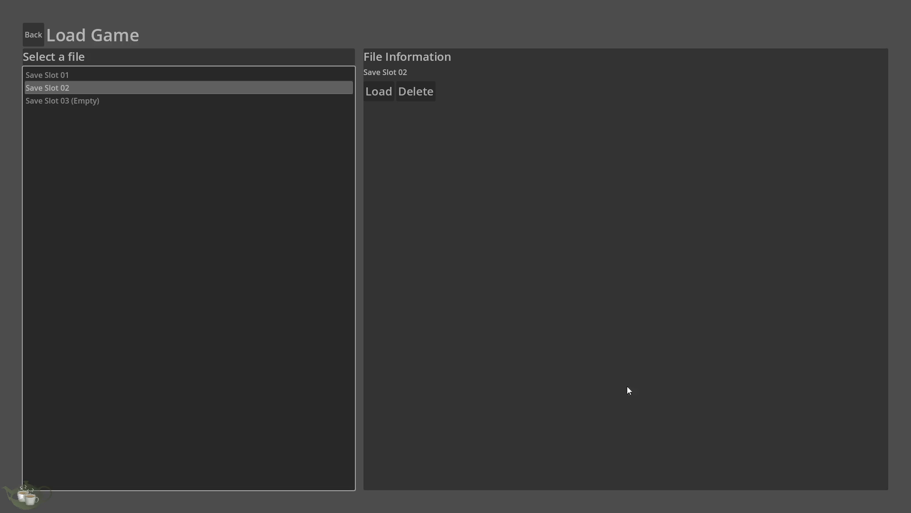
Quit the game back to the editor and scroll to the load menu's SaveName and SaveInfo nodes
left_click(34, 33)
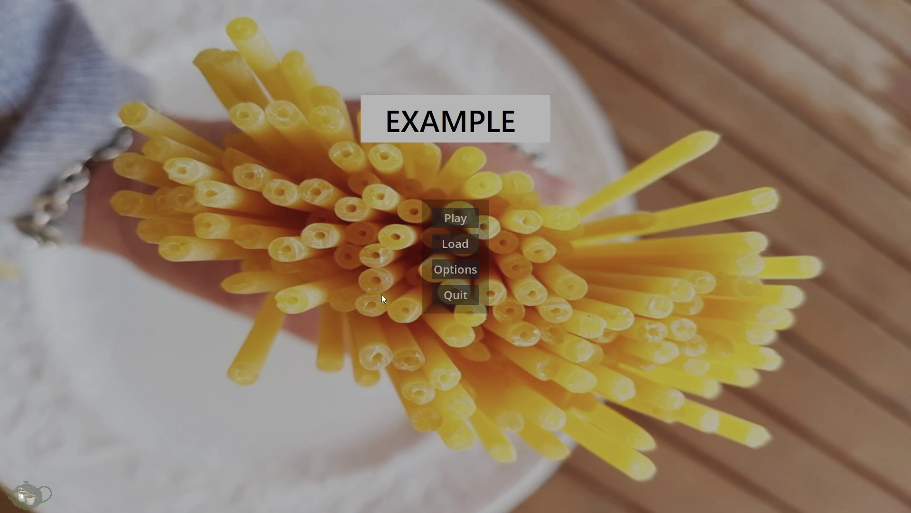
left_click(455, 295)
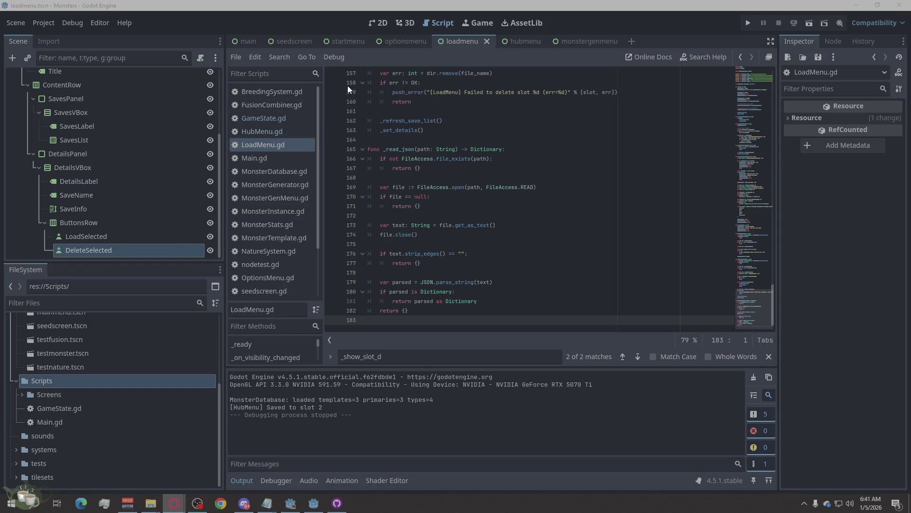
scroll(147, 225, "up", 1)
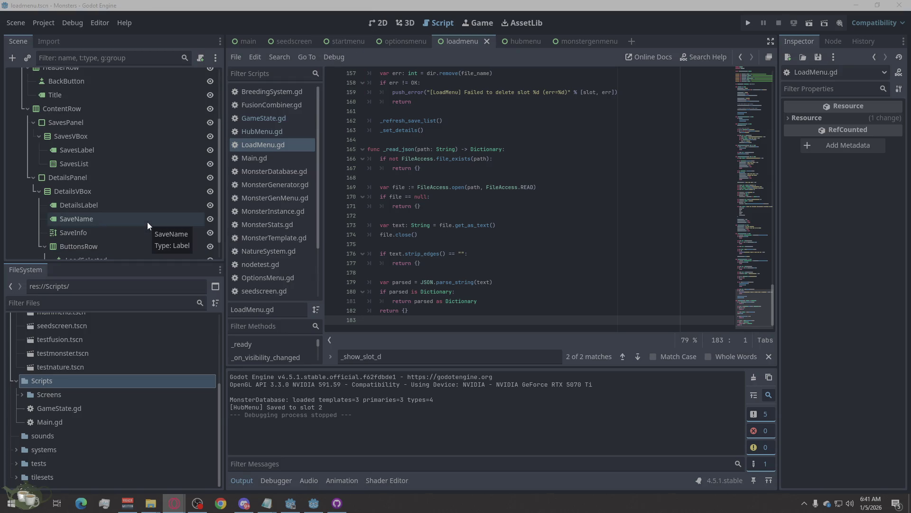
Select the SavesList node and view the load menu scene layout
left_click(161, 163)
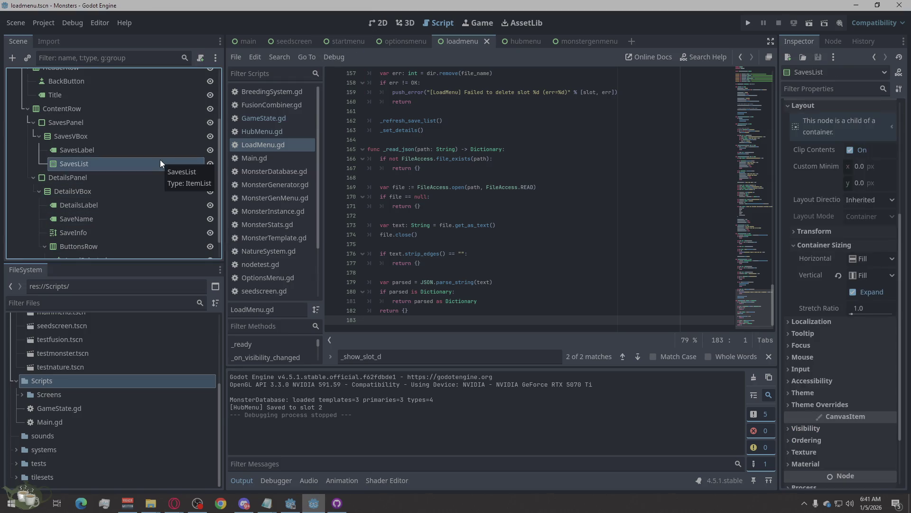
left_click(379, 23)
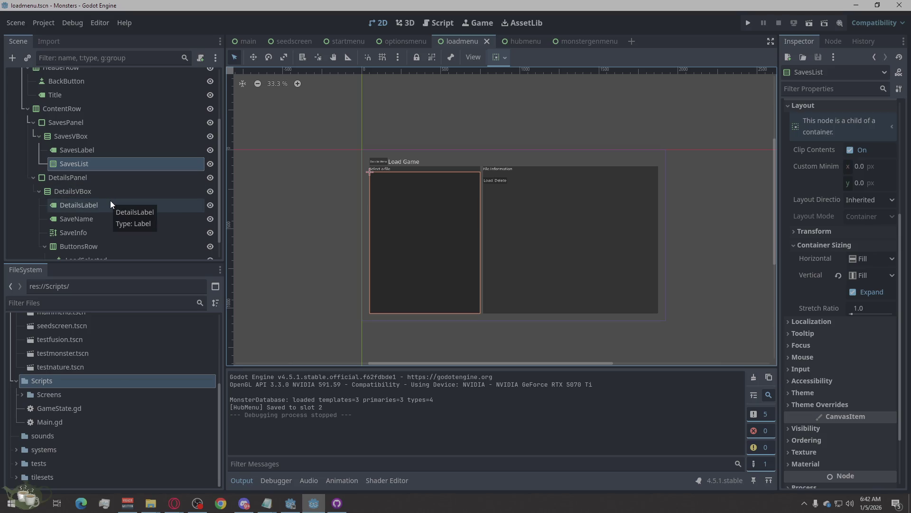
scroll(794, 418, "down", 3)
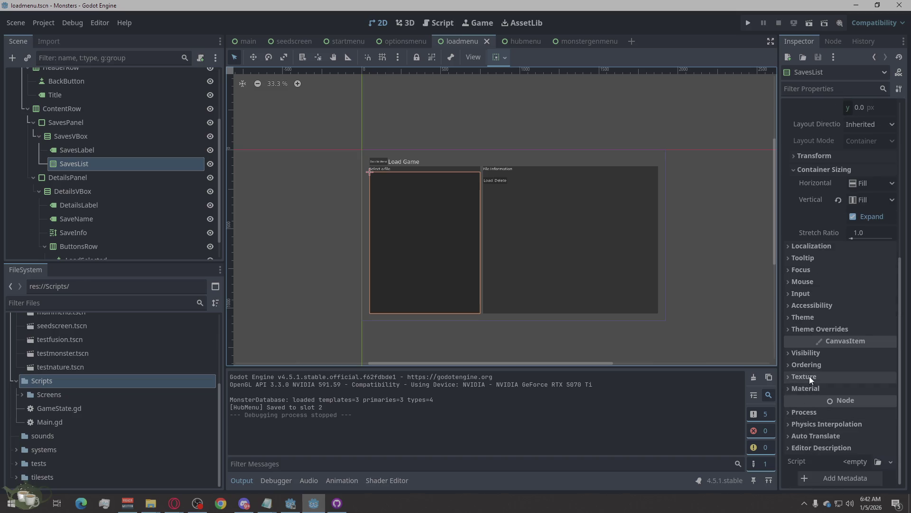
scroll(809, 378, "up", 2)
Override the SavesList font size from 16 to 36 px under Theme Overrides
left_click(799, 364)
left_click(813, 406)
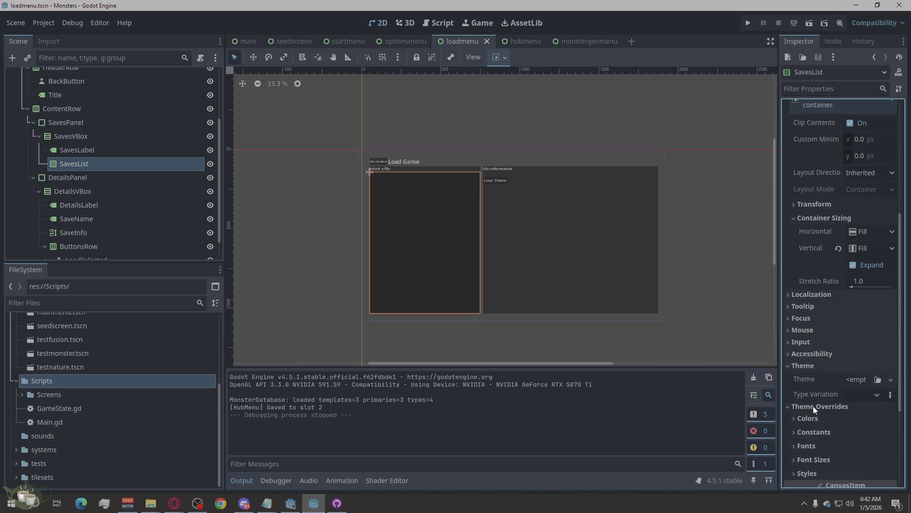
scroll(812, 381, "down", 3)
left_click(815, 314)
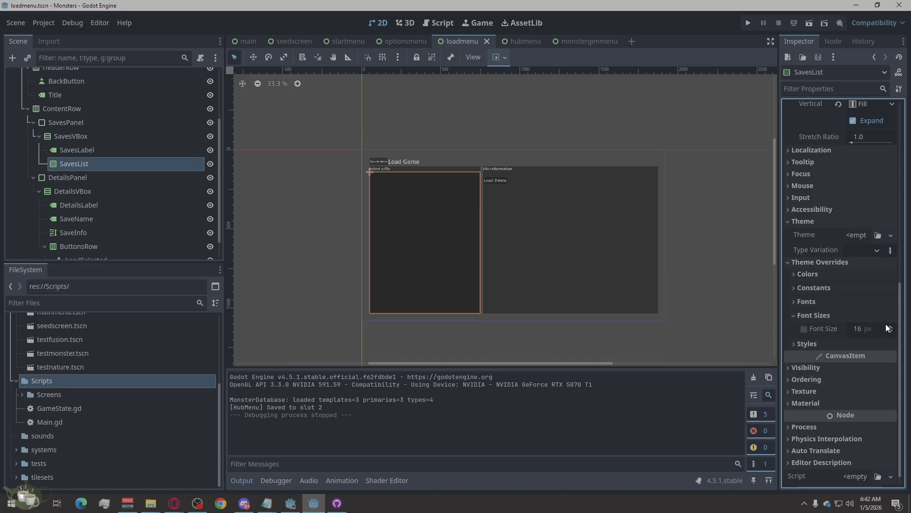
left_click(861, 328)
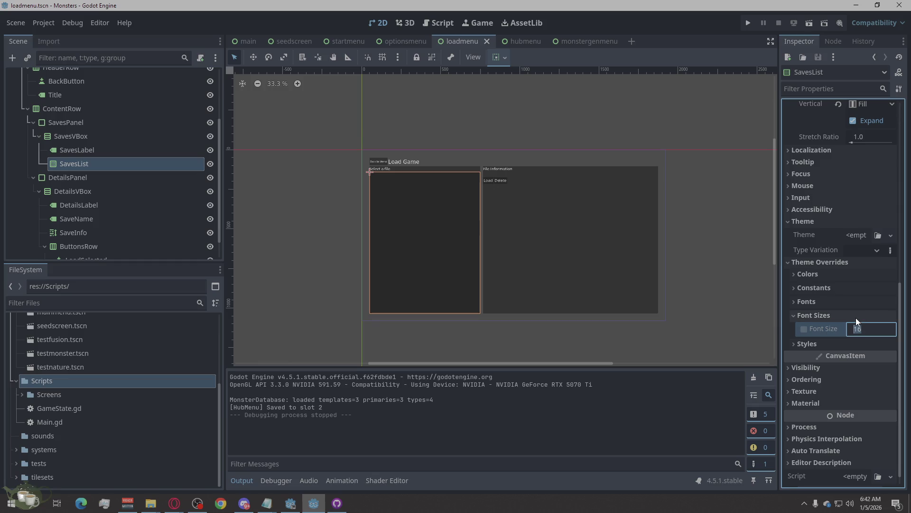
type("36")
key("Return")
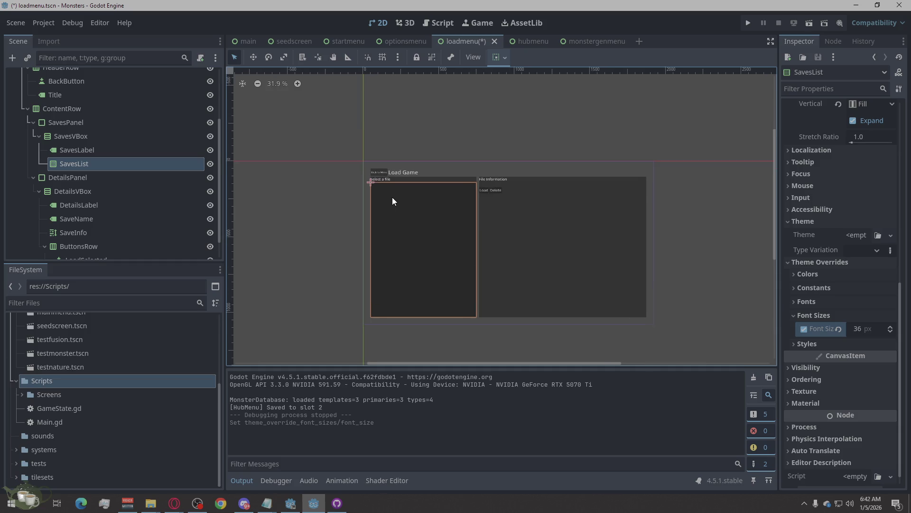
Review the Inspector, then select the SavesLabel node
scroll(392, 198, "up", 5)
scroll(392, 196, "down", 4)
scroll(392, 196, "up", 3)
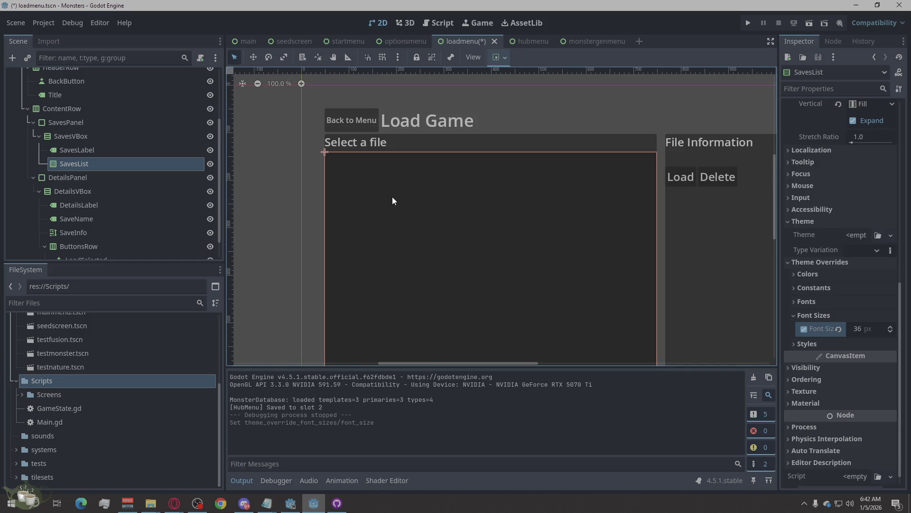
scroll(392, 197, "down", 4)
scroll(392, 196, "down", 2)
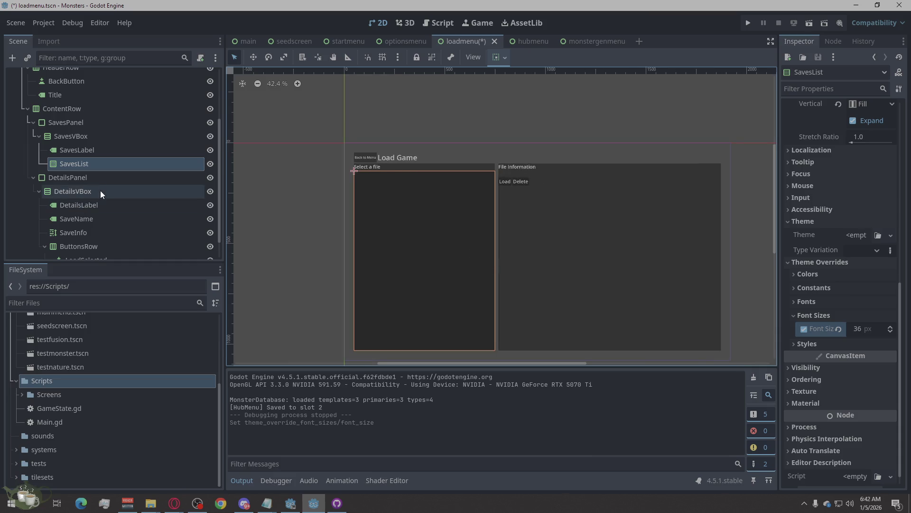
left_click(104, 150)
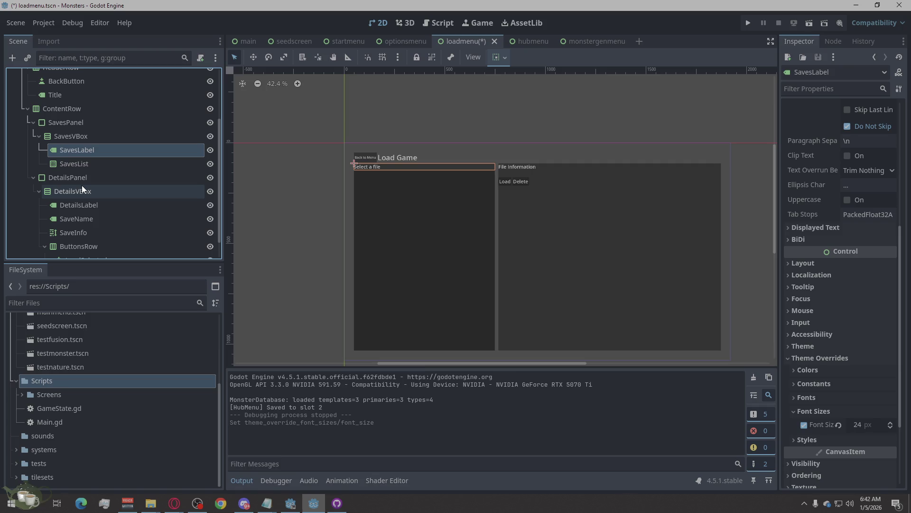
left_click(88, 204)
left_click(93, 218)
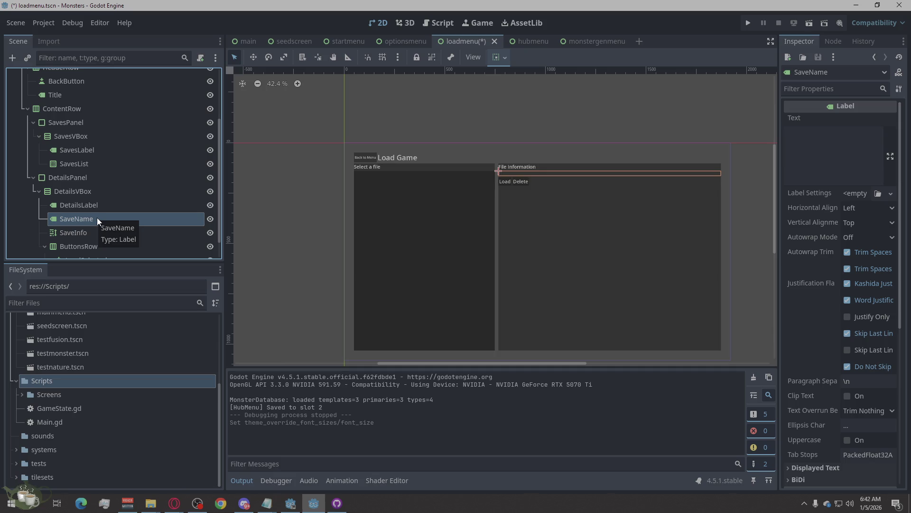
scroll(858, 352, "down", 2)
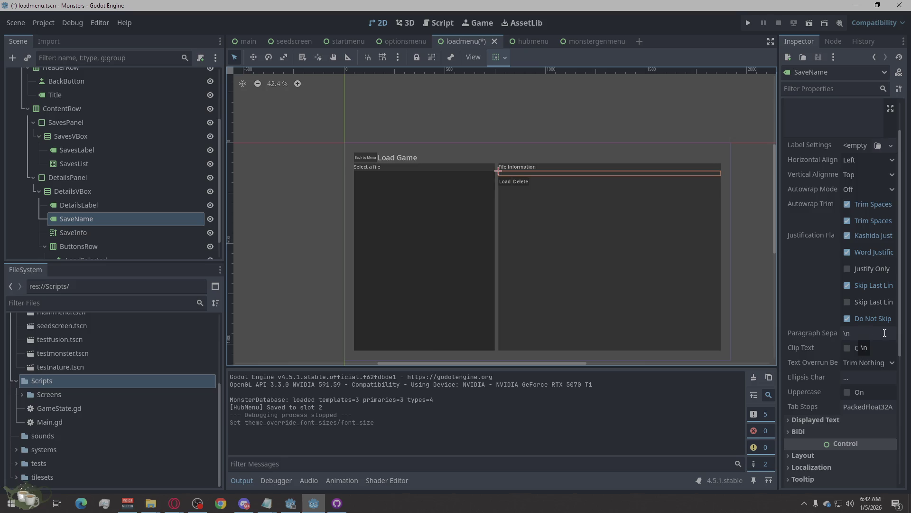
scroll(884, 335, "down", 4)
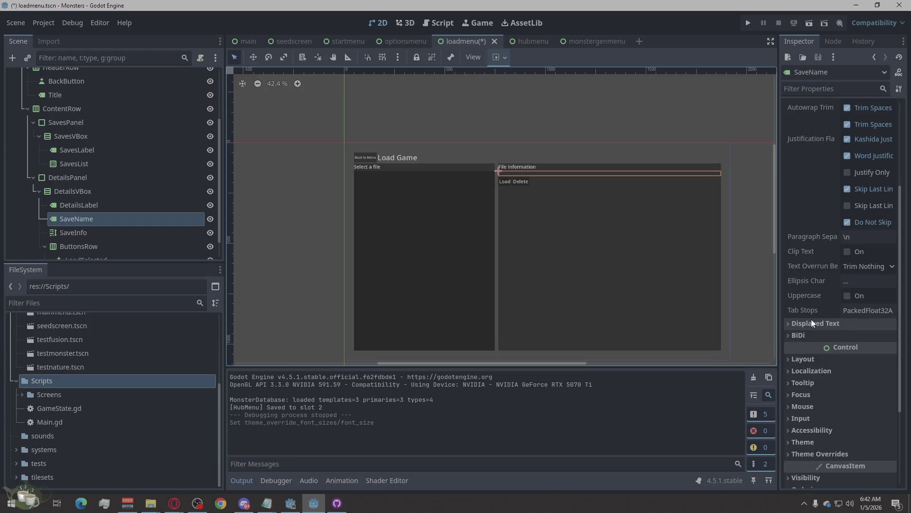
scroll(811, 320, "down", 2)
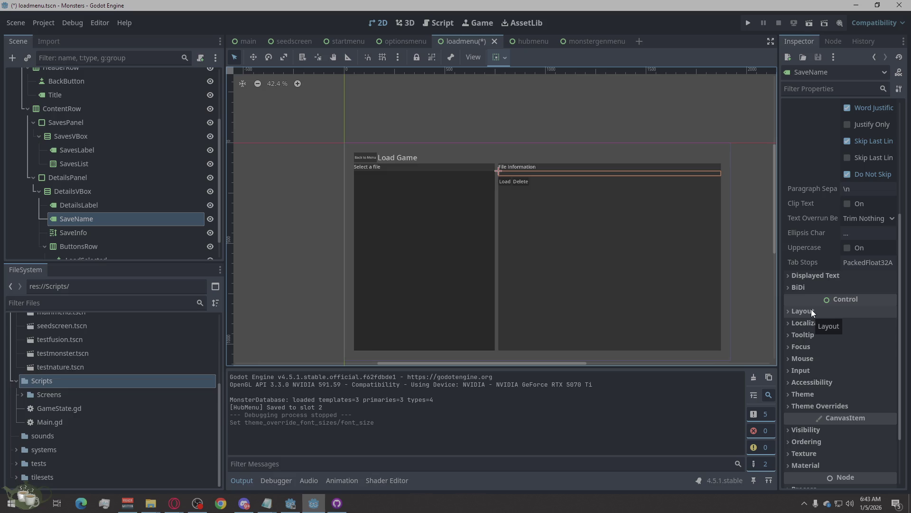
left_click(119, 232)
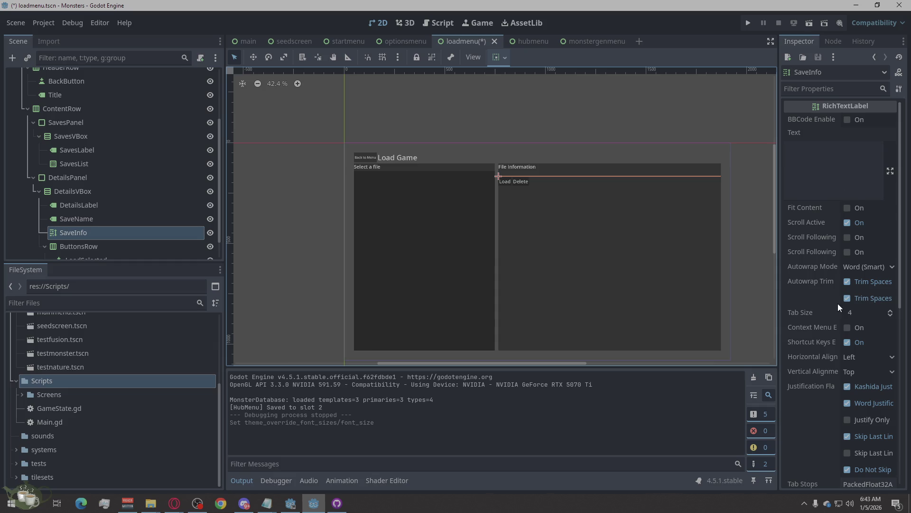
scroll(838, 304, "down", 5)
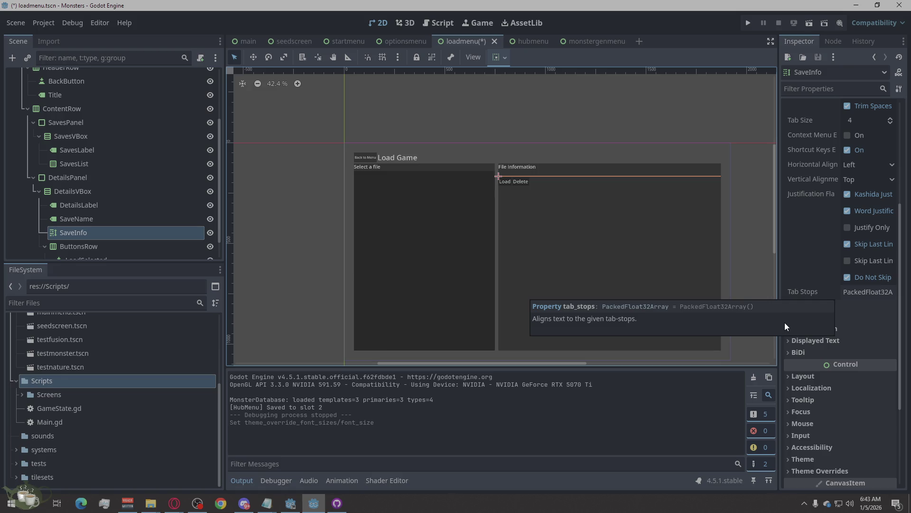
Turn on Vertical Expand in SaveInfo's Layout > Container Sizing so it fills the panel's height
left_click(791, 377)
scroll(811, 376, "down", 4)
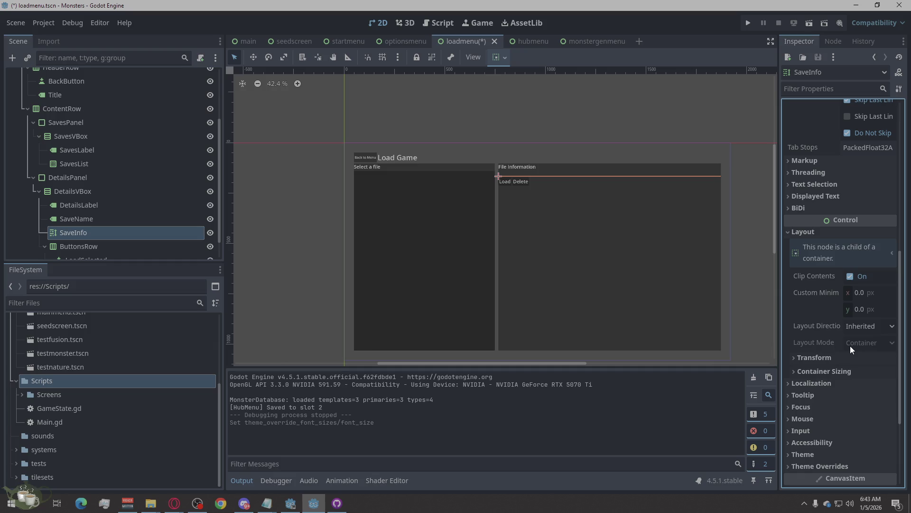
left_click(794, 371)
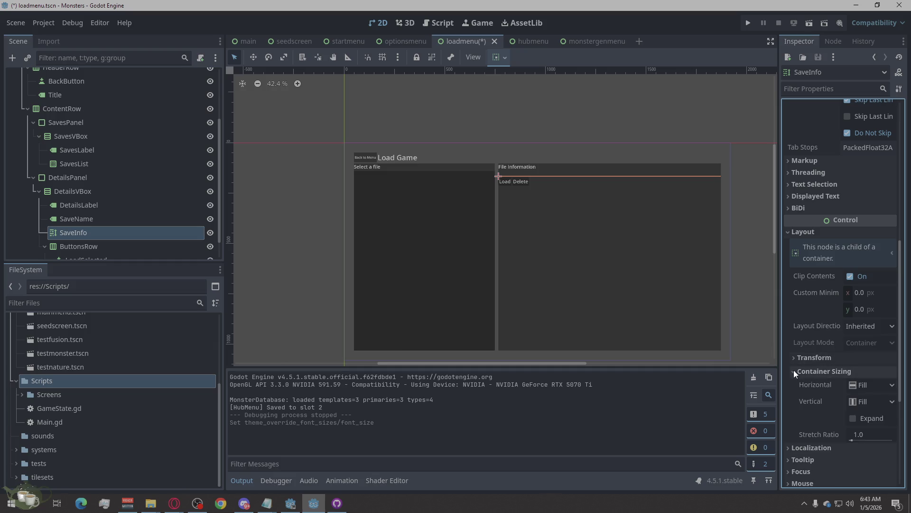
left_click(862, 418)
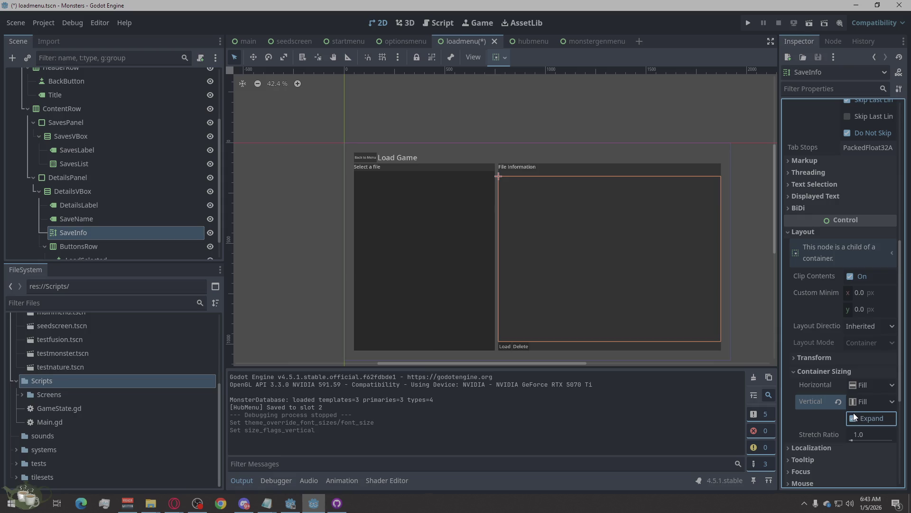
Clear the node selection and run the project to its title menu
left_click(728, 358)
left_click(756, 272)
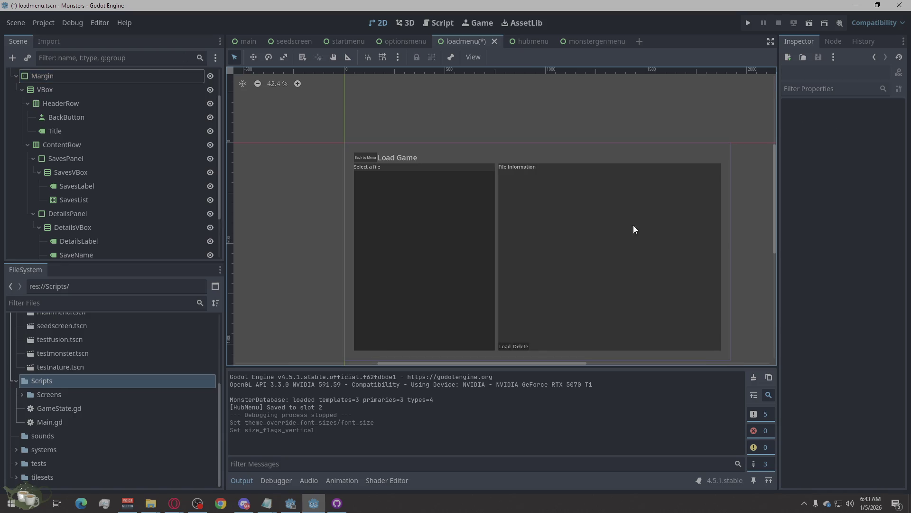
left_click(747, 24)
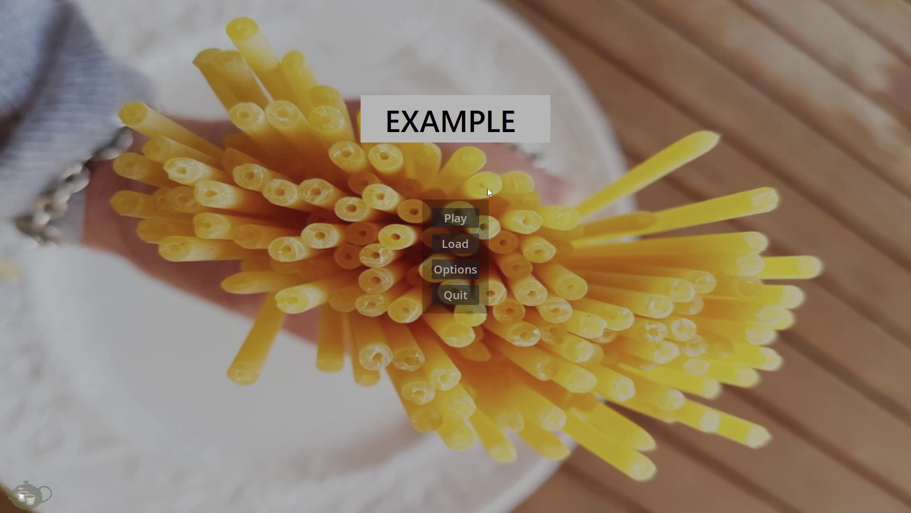
On the Load Game screen, compare Save Slot 01 and Save Slot 02 details, then load Save Slot 01
left_click(466, 242)
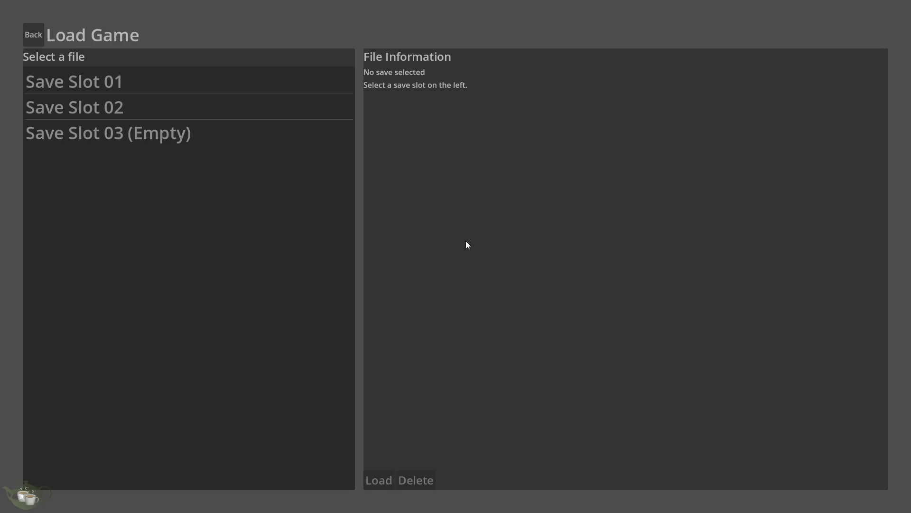
left_click(190, 92)
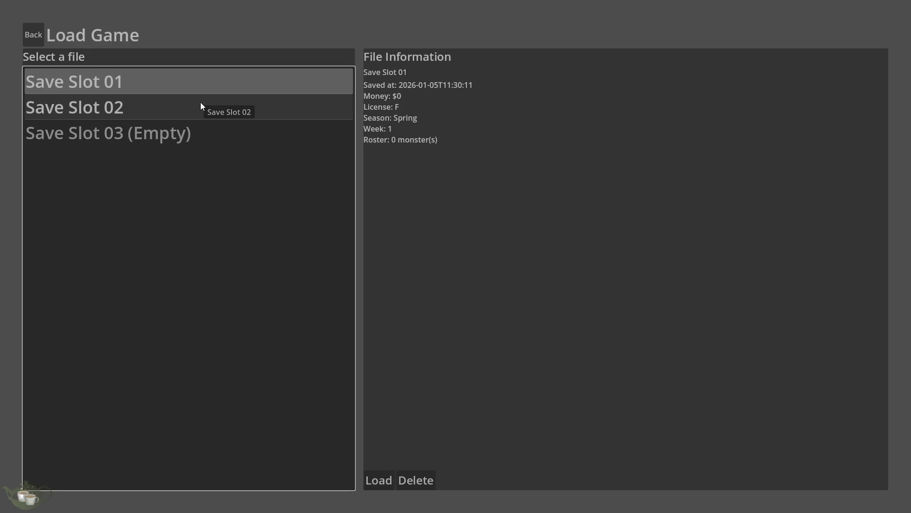
left_click(154, 106)
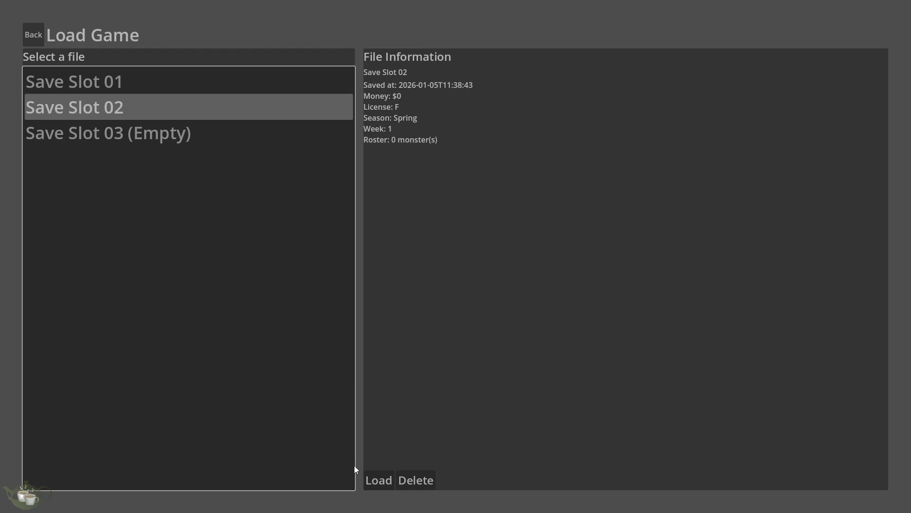
left_click(249, 82)
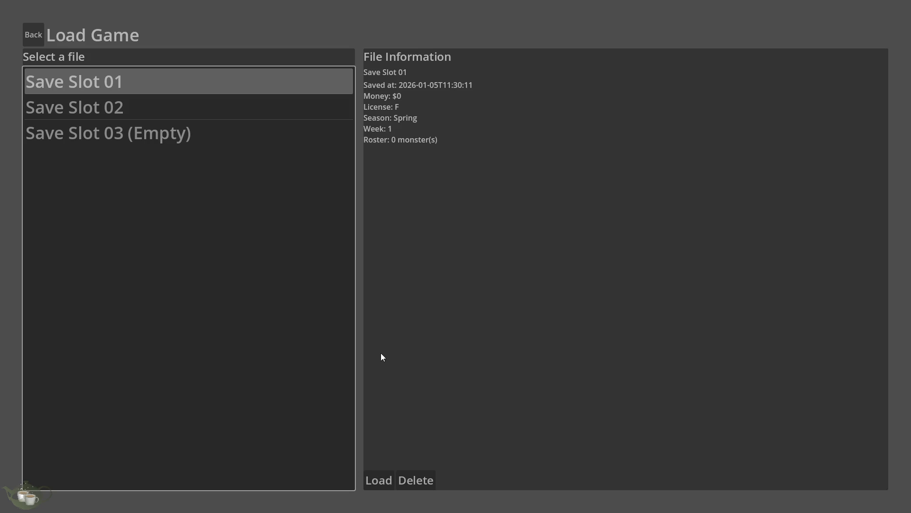
left_click(372, 481)
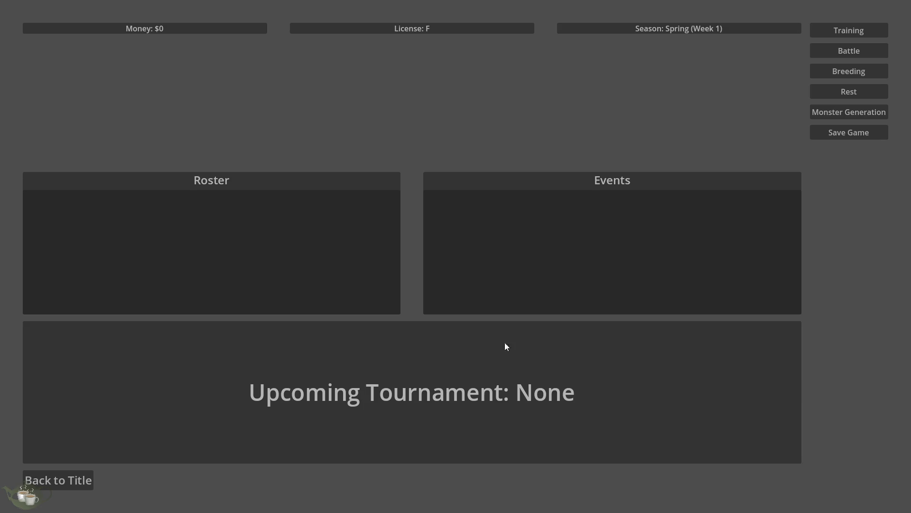
Choose Back to Title on the game hub to reach the title menu
left_click(87, 479)
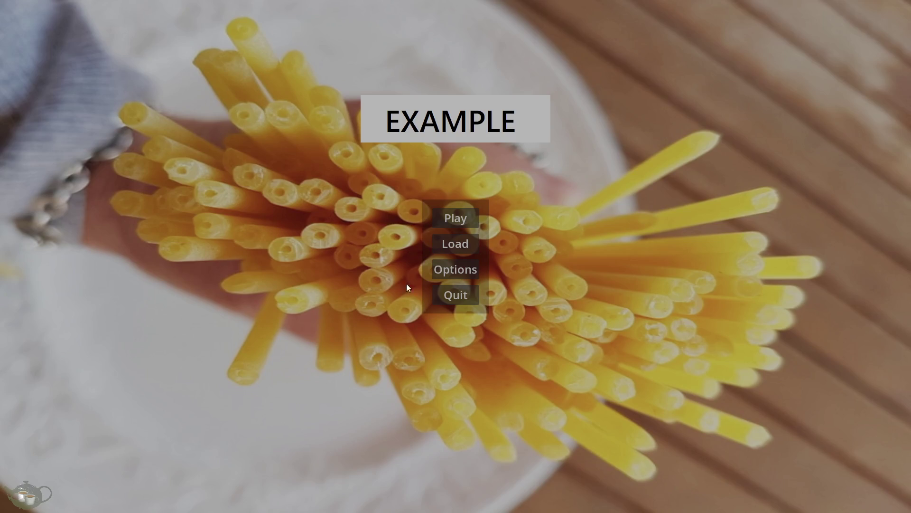
left_click(448, 243)
left_click(96, 92)
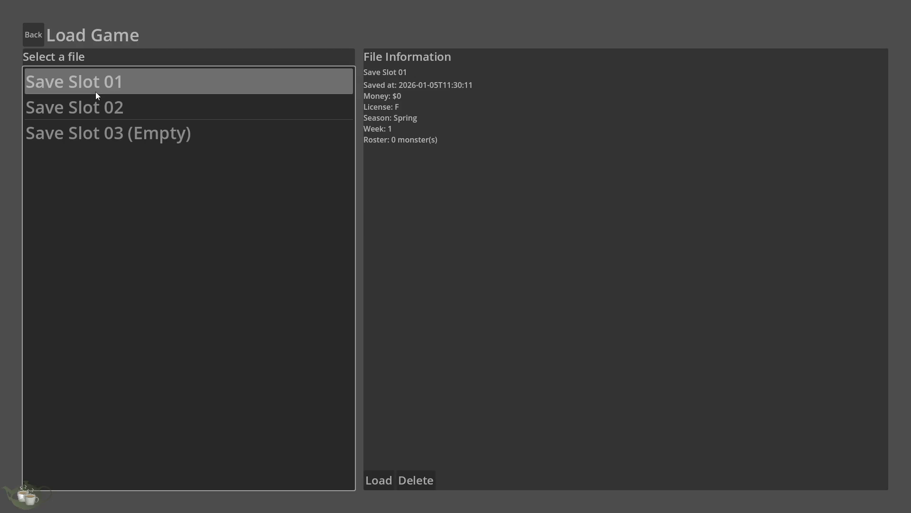
left_click(95, 106)
left_click(100, 82)
left_click(95, 104)
left_click(100, 84)
left_click(101, 104)
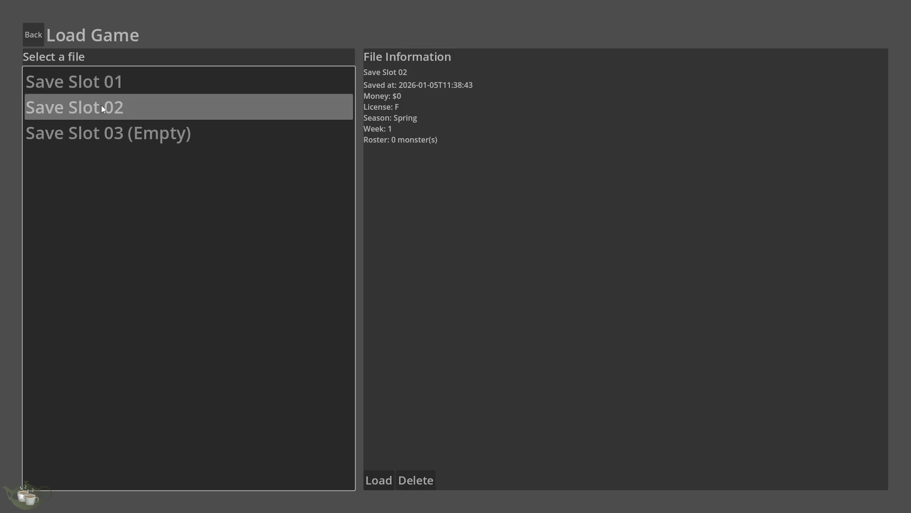
left_click(103, 88)
key("Escape")
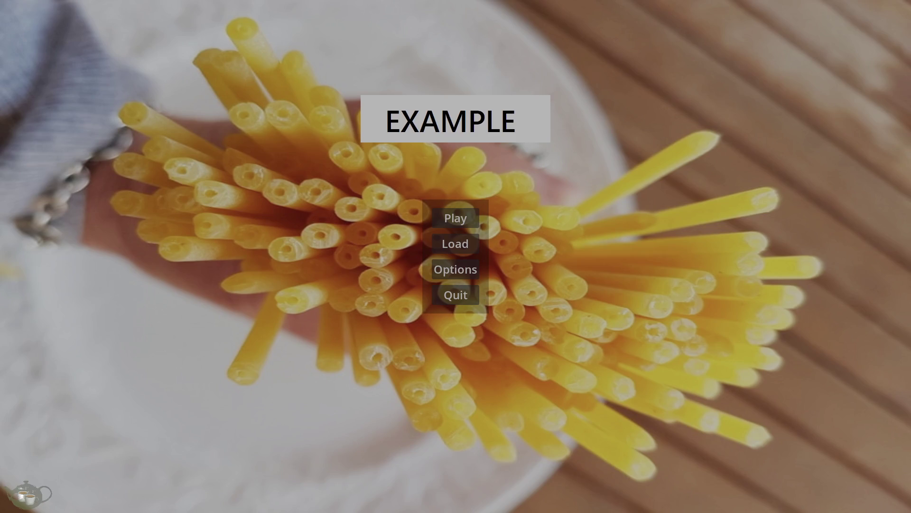
left_click(455, 245)
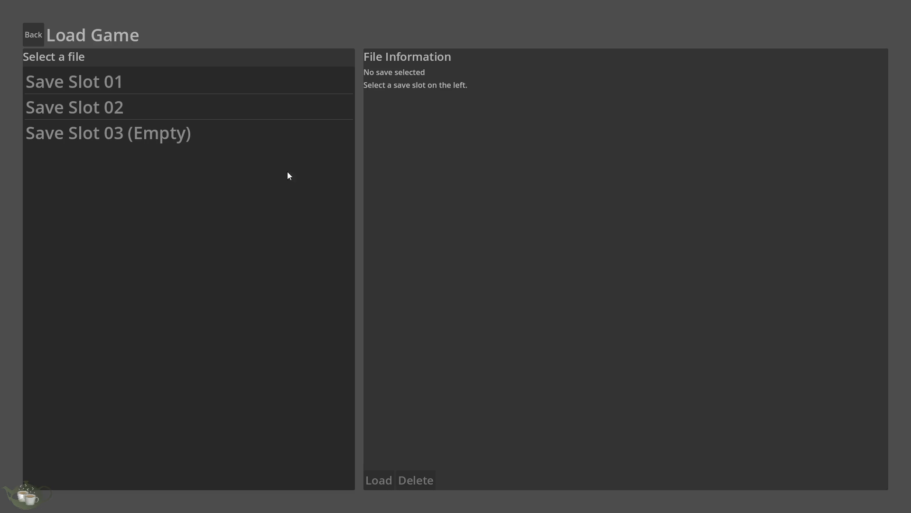
left_click(169, 86)
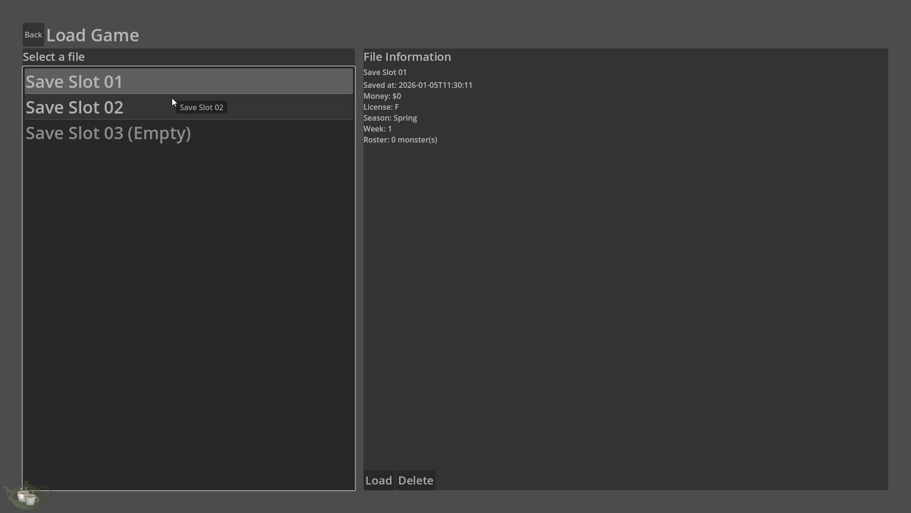
left_click(173, 99)
left_click(180, 78)
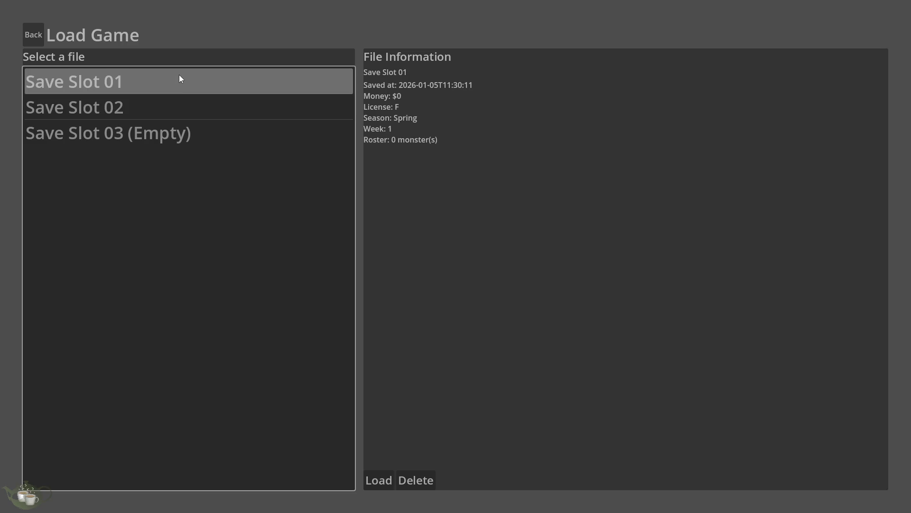
left_click(33, 39)
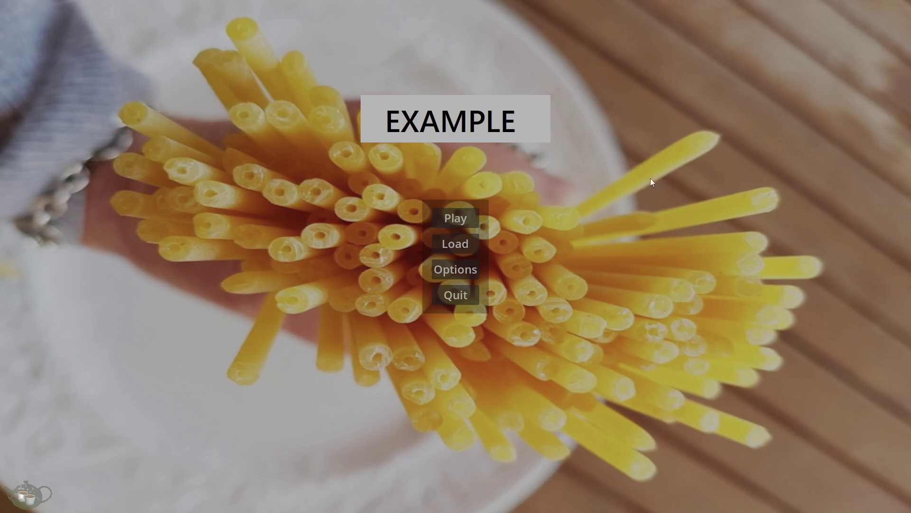
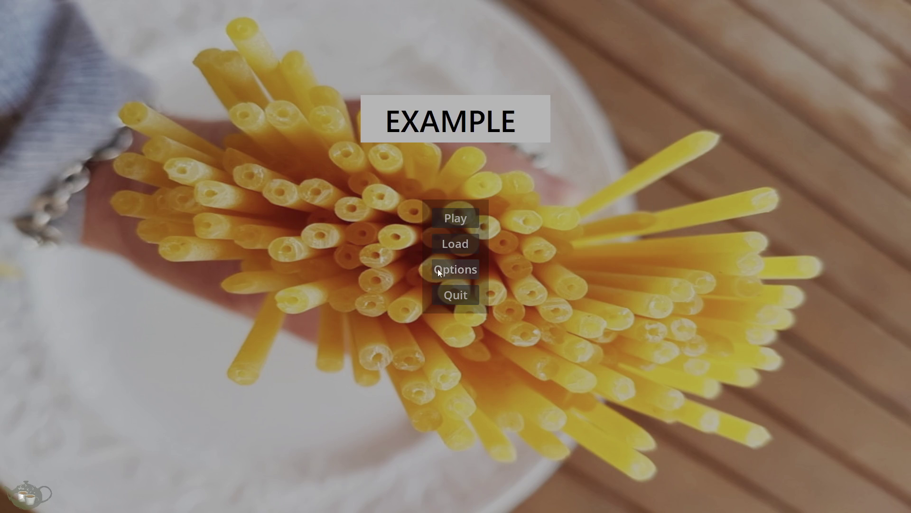
Start a new game from the title menu to reach the hub with Money $0 and an empty roster
left_click(451, 218)
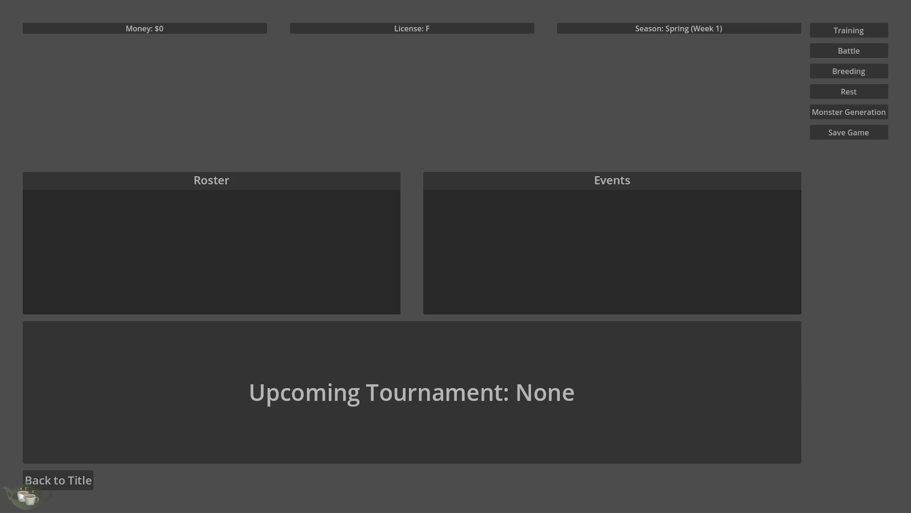
Return to the game's title menu, quit the game, and refocus the editor
left_click(60, 477)
left_click(450, 298)
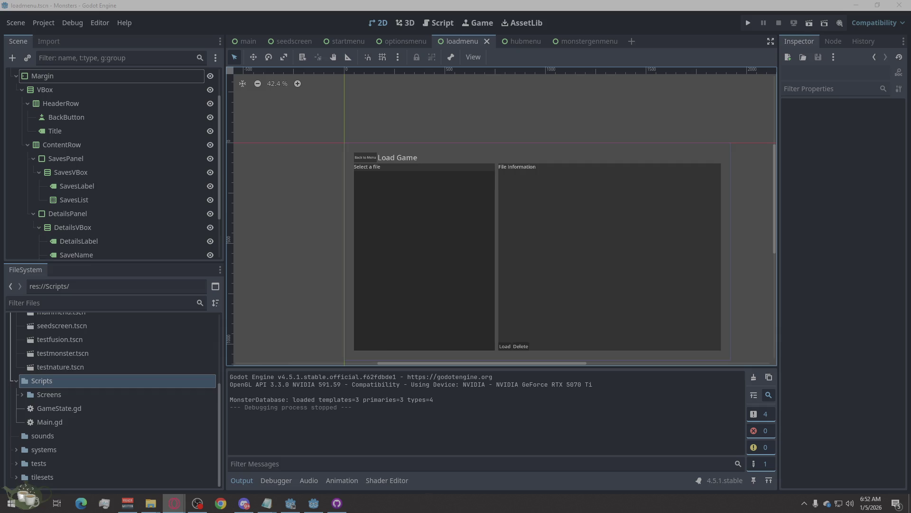
left_click(446, 109)
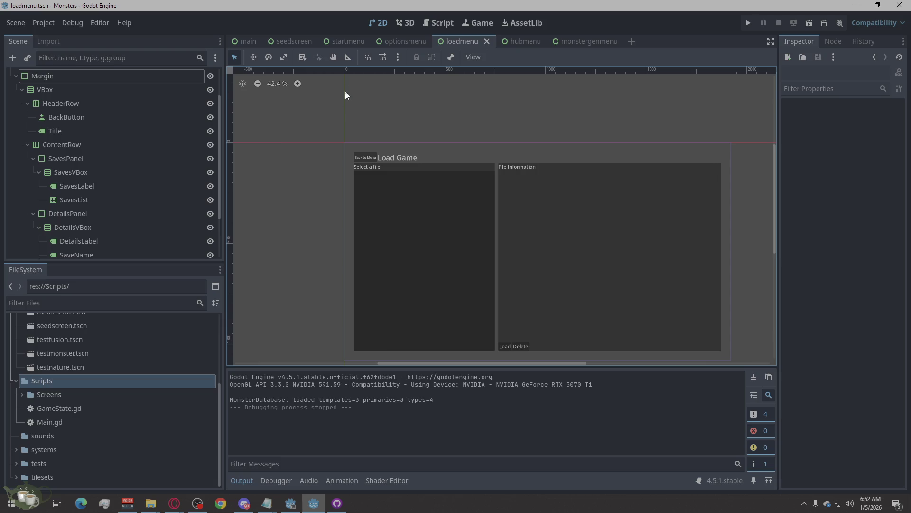
Switch to the Script workspace showing LoadMenu.gd
scroll(284, 136, "down", 1)
scroll(423, 222, "down", 1)
scroll(586, 277, "up", 2)
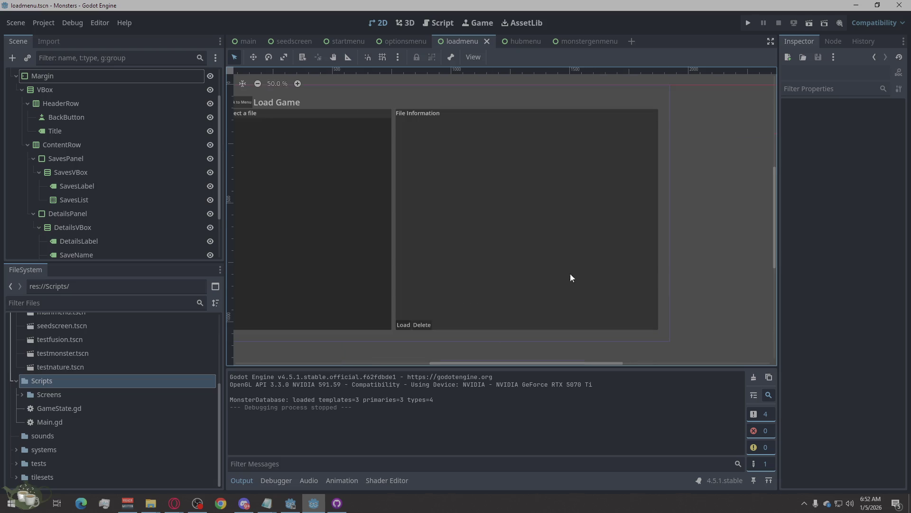
scroll(448, 253, "down", 2)
left_click(439, 24)
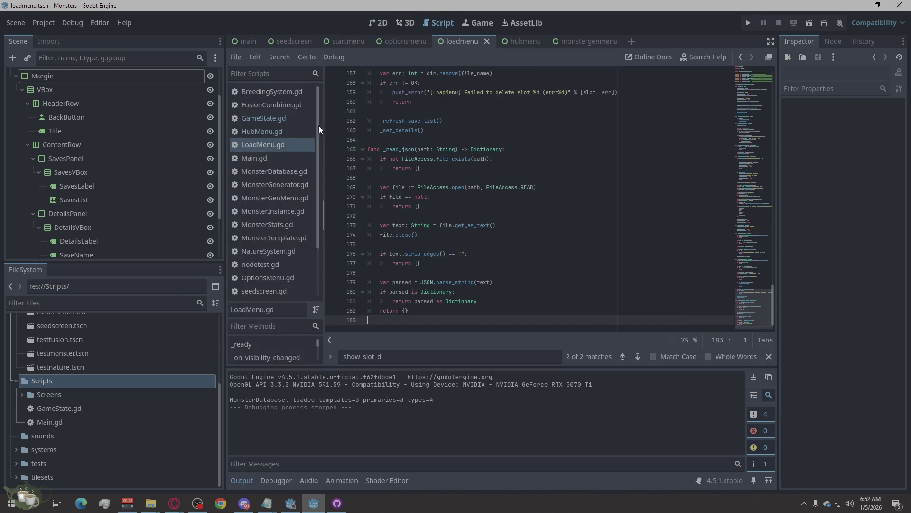
left_click(238, 56)
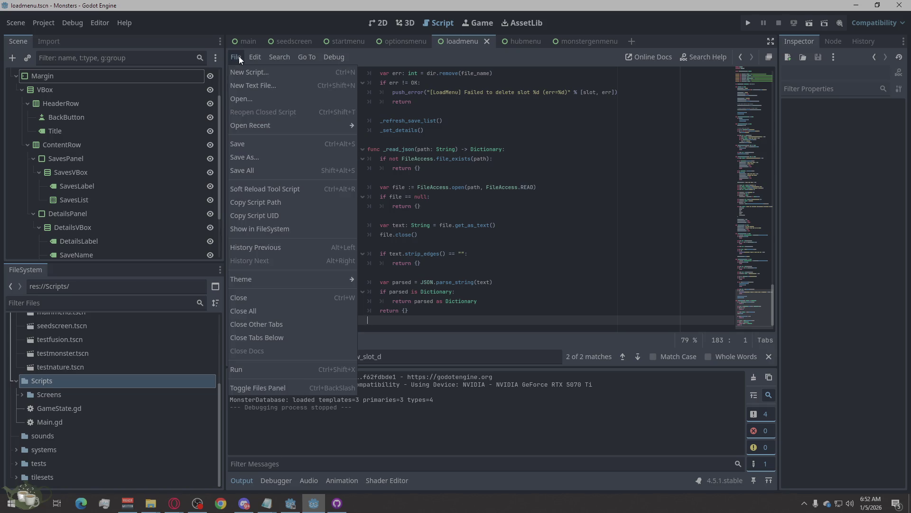
left_click(238, 56)
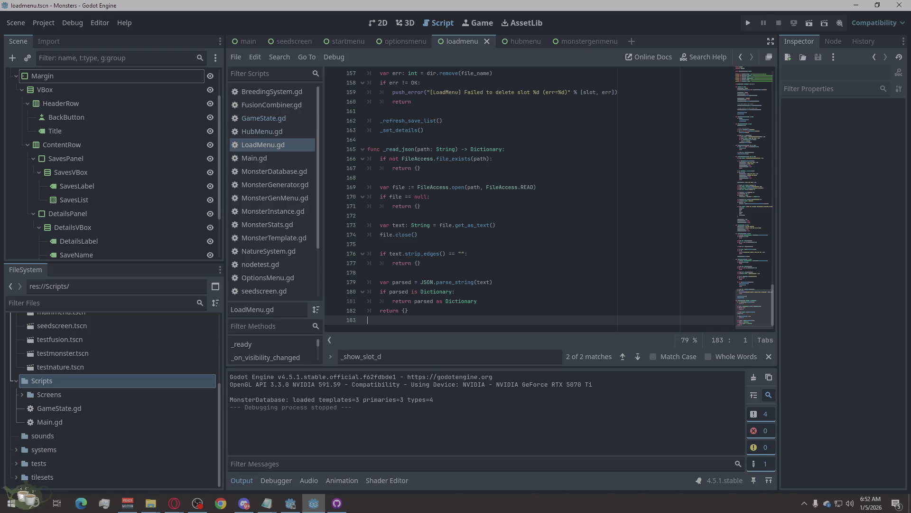
key("alt+Tab")
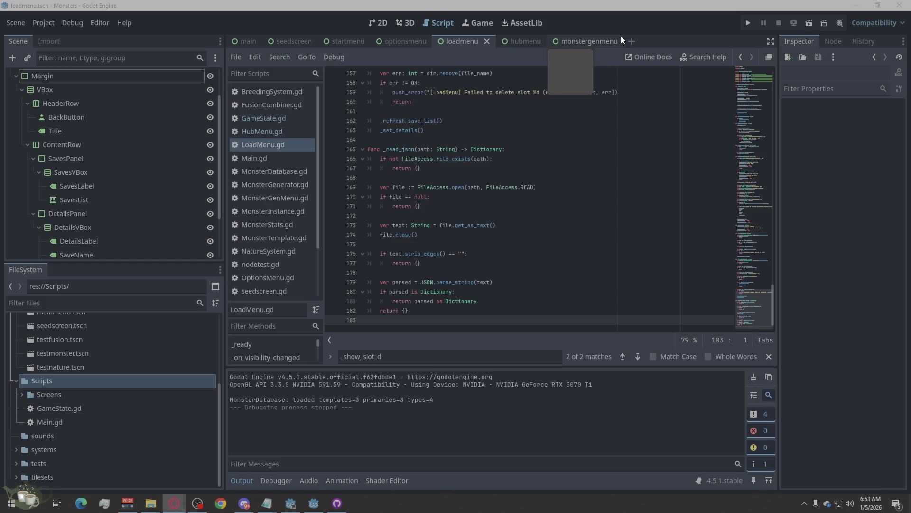
left_click(632, 42)
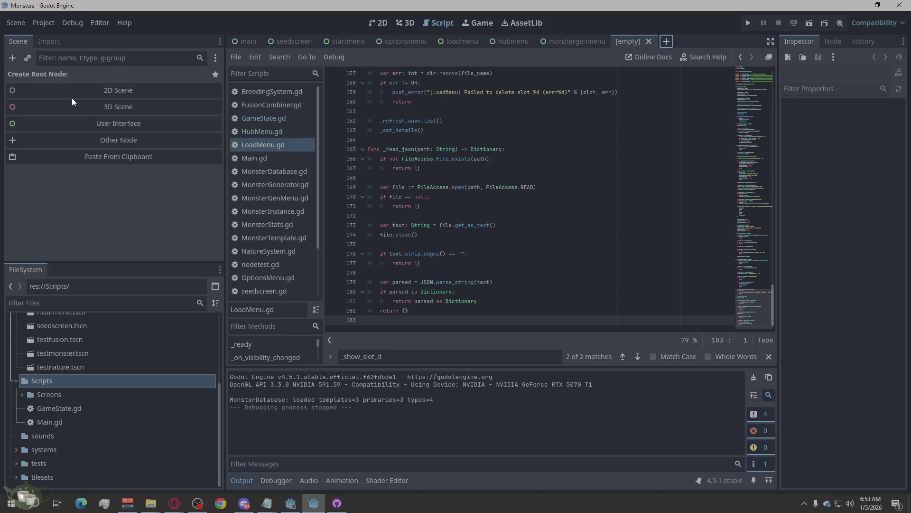
Close the empty scene to return to monstergenmenu, dismissing the tilesets folder menu
left_click(649, 41)
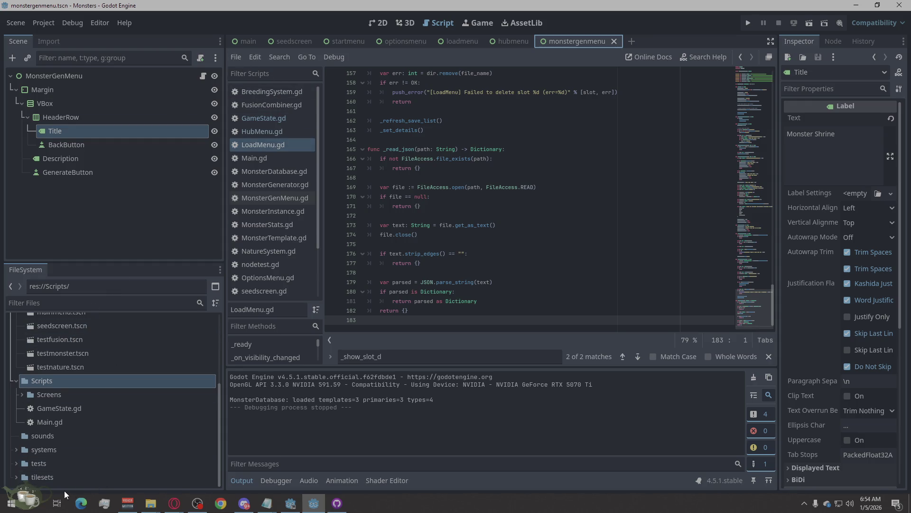
right_click(52, 482)
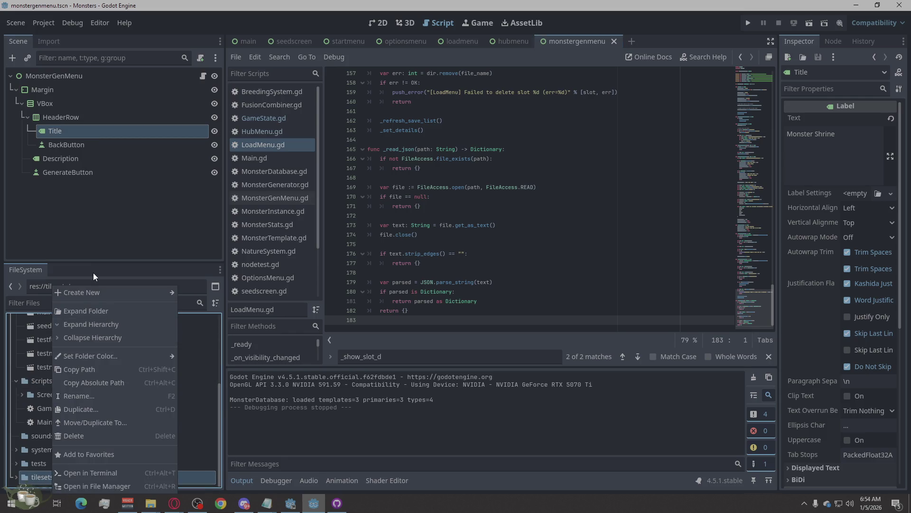
scroll(14, 392, "up", 5)
left_click(13, 320)
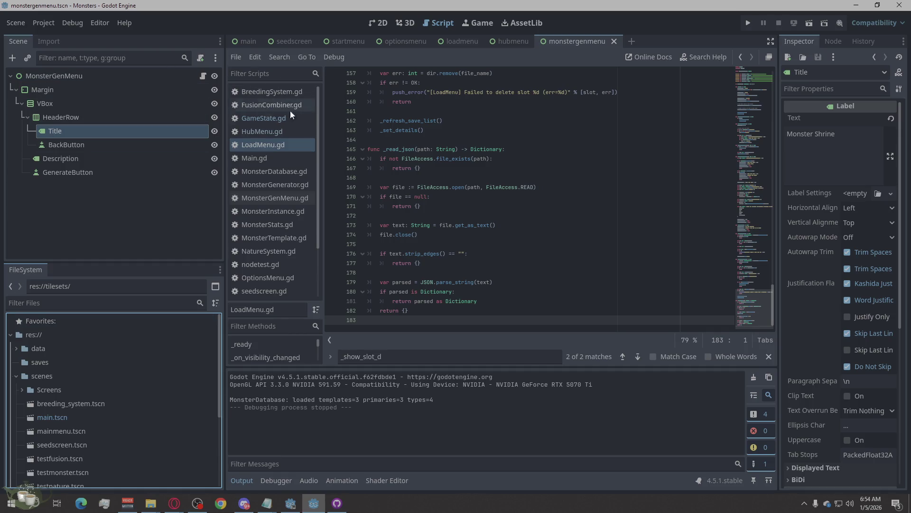
left_click(238, 56)
Start a new GDScript and rename its path to Game.roster
left_click(247, 73)
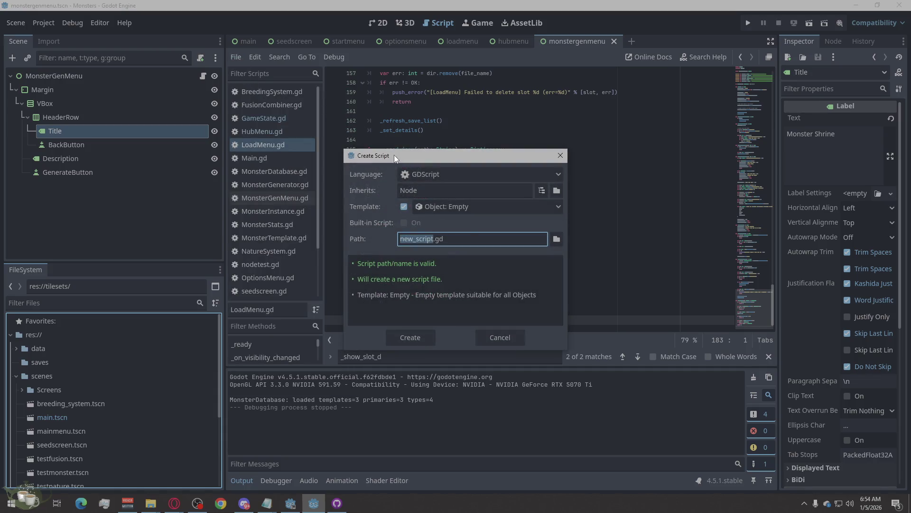
left_click(448, 239)
left_click_drag(448, 240, 436, 243)
type("roster")
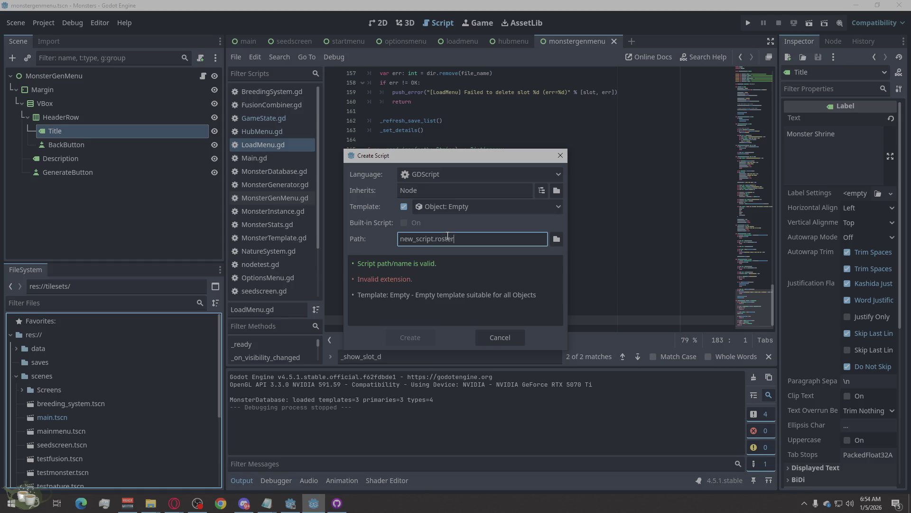
left_click_drag(434, 236, 388, 246)
type("Game")
Try to confirm, then browse for a save location at the res:// project root
left_click(425, 339)
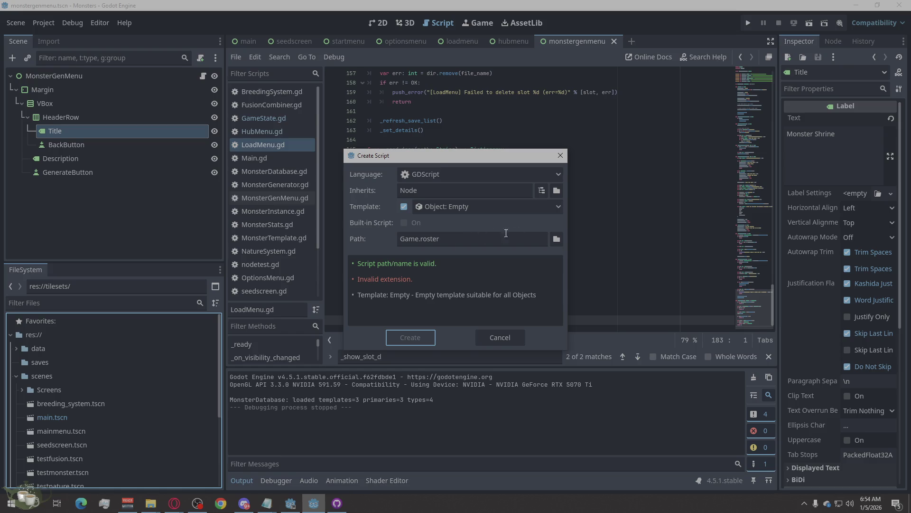
left_click(556, 238)
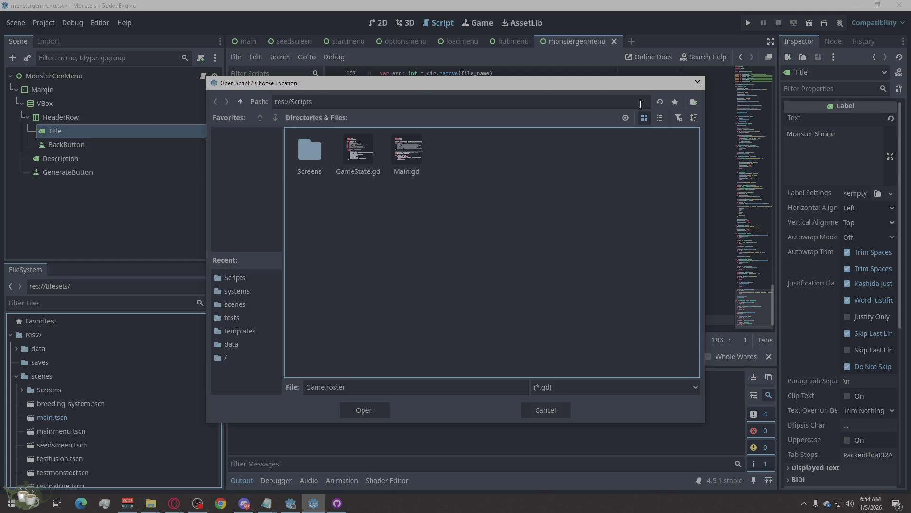
left_click(240, 101)
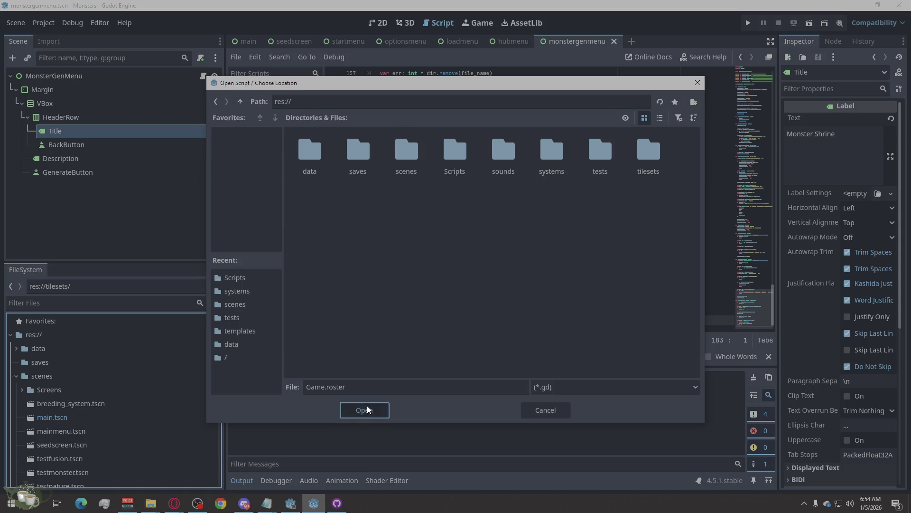
Accept res:// as the location so the path reads res://Game.roster.gd
left_click(373, 406)
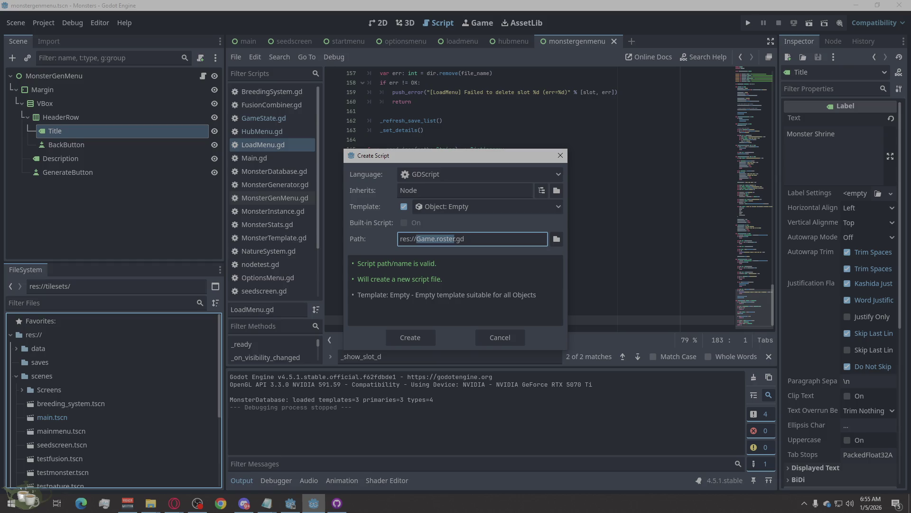
key("alt+Tab")
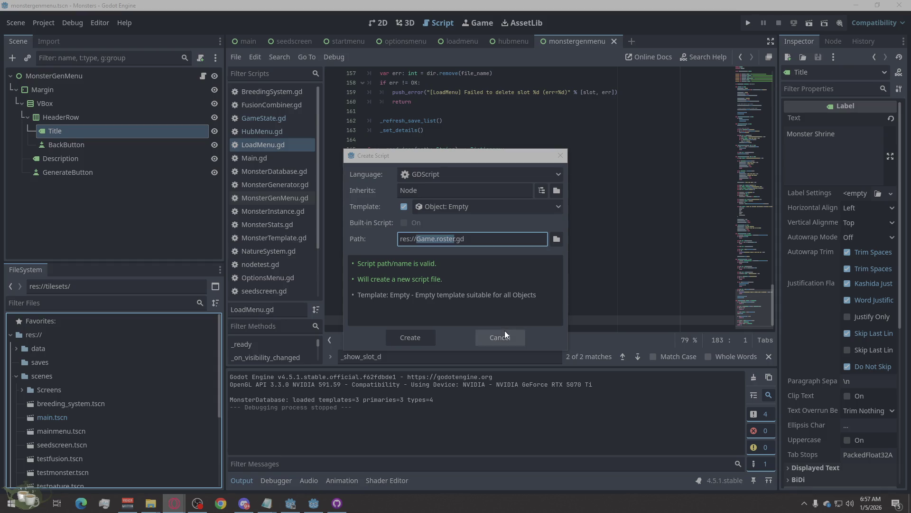
Cancel the Create Script dialog without creating res://Game.roster.gd
left_click(505, 330)
Open GameState.gd from the script list, then switch to the browser
left_click(288, 119)
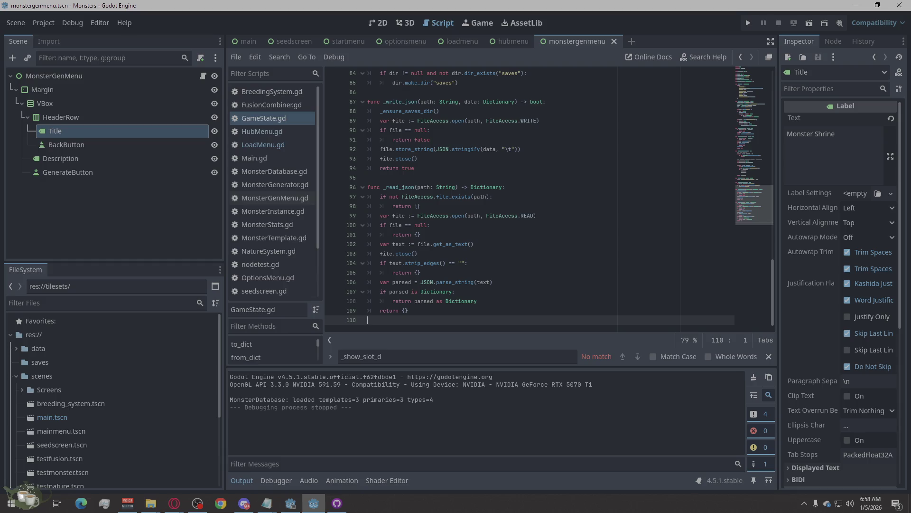
key("alt+Tab")
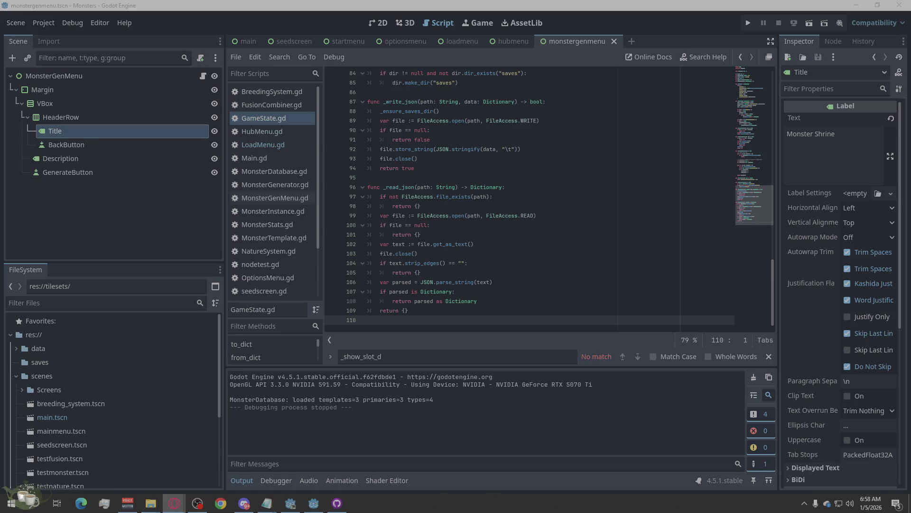
scroll(478, 235, "up", 15)
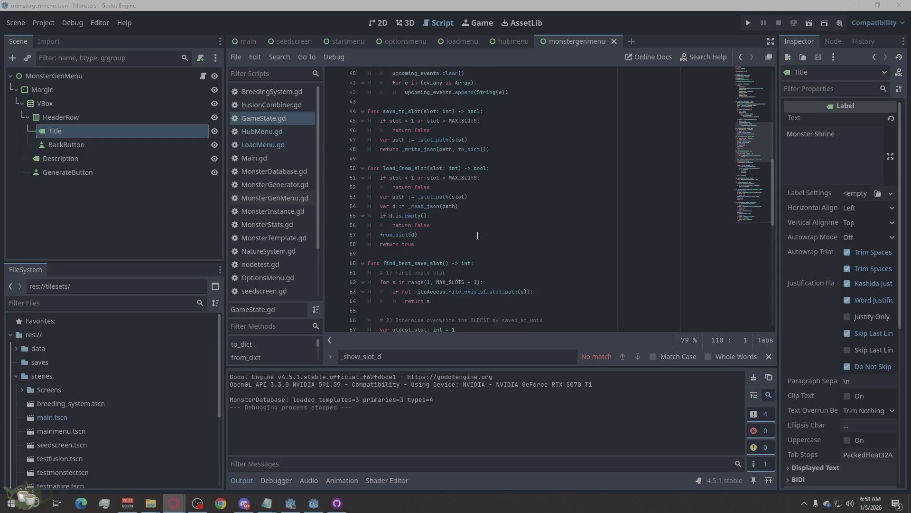
scroll(478, 236, "up", 13)
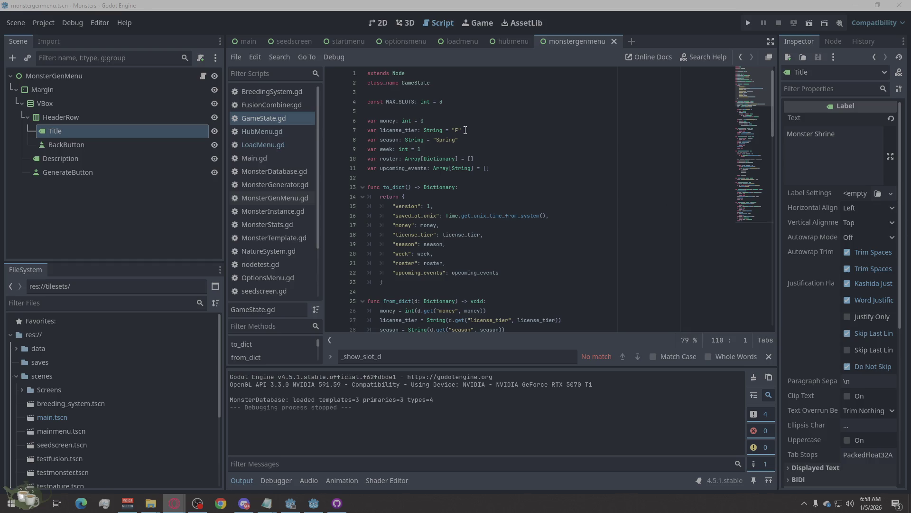
left_click(446, 110)
type("var roster: Array = []  # Store all the player's monsters")
key("Up")
key("End")
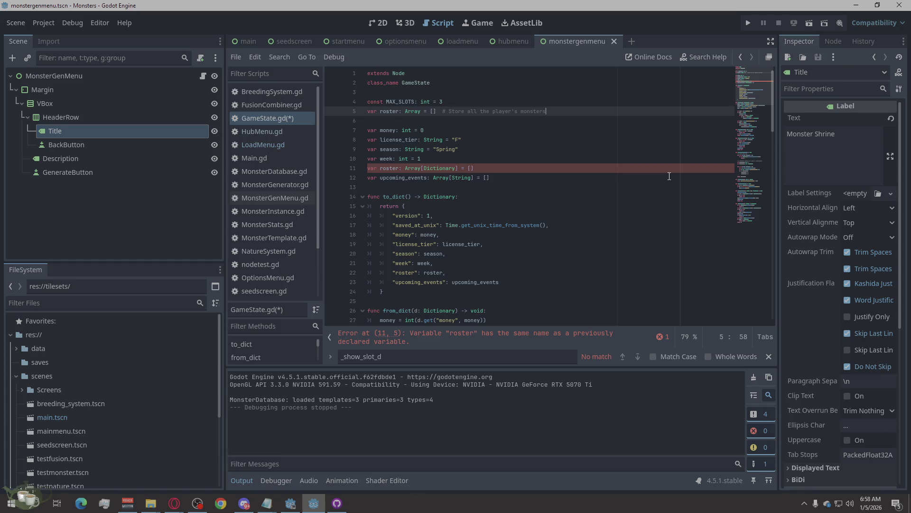
key("shift+Home")
key("BackSpace")
key("BackSpace")
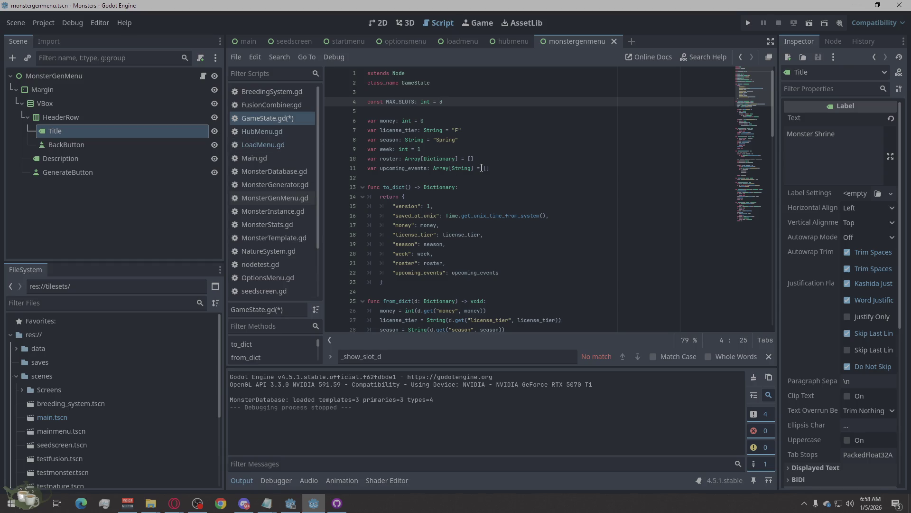
left_click_drag(475, 159, 359, 161)
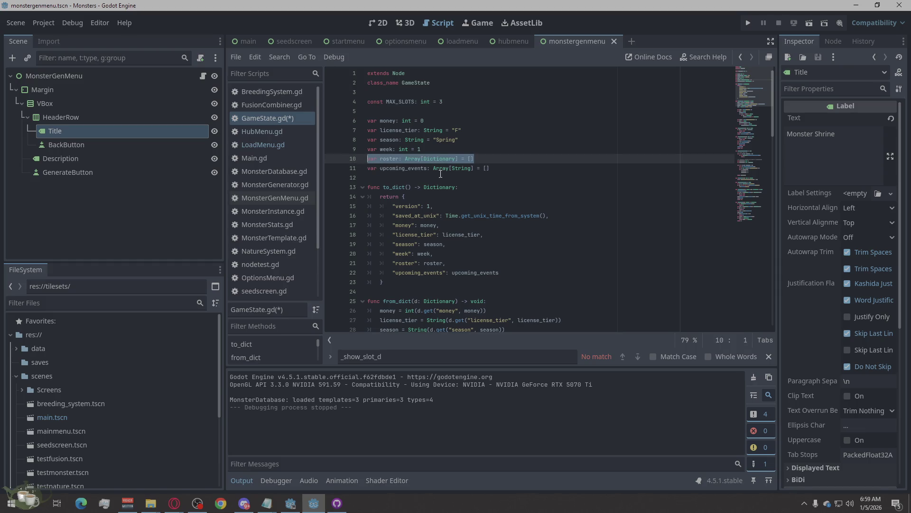
key("alt+Tab")
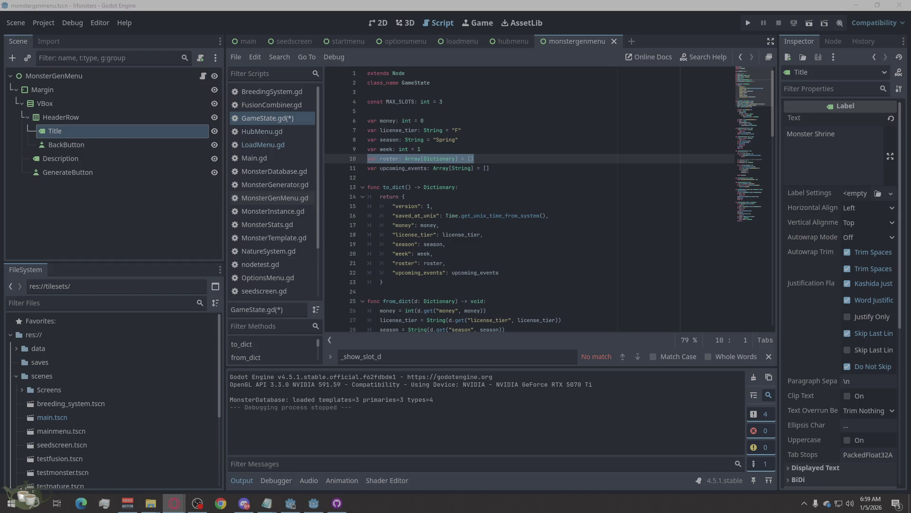
right_click(430, 160)
left_click(441, 241)
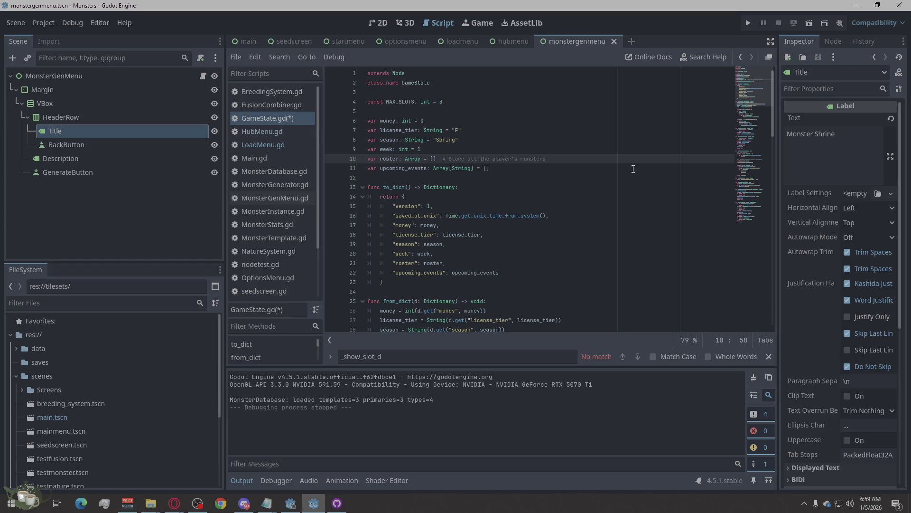
left_click(631, 210)
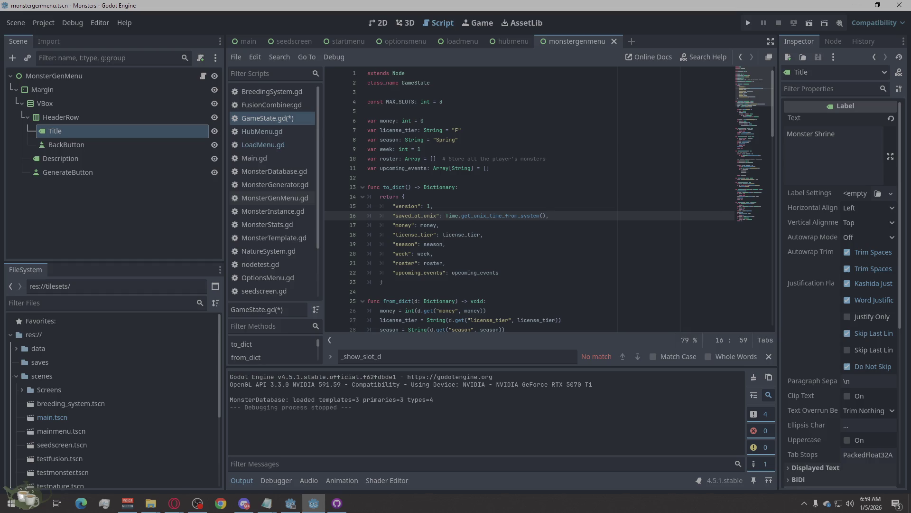
left_click(175, 502)
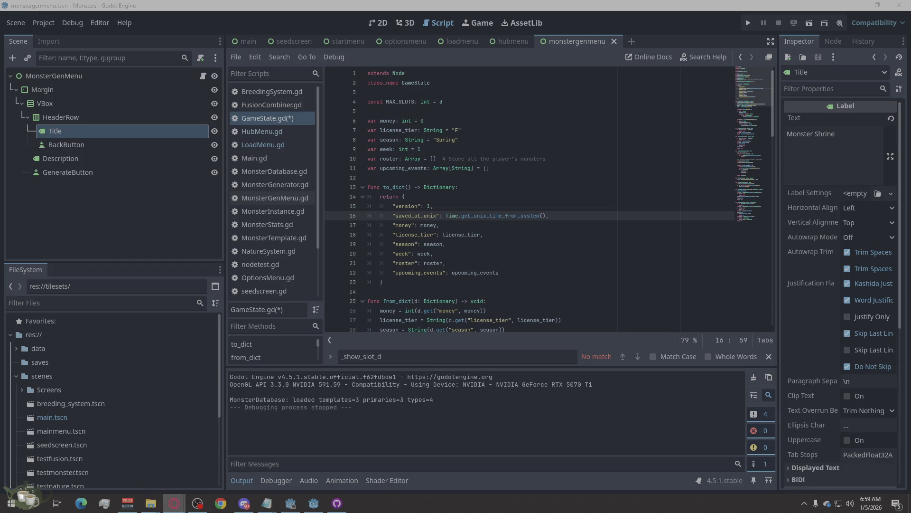
left_click(636, 245)
key("ctrl+z")
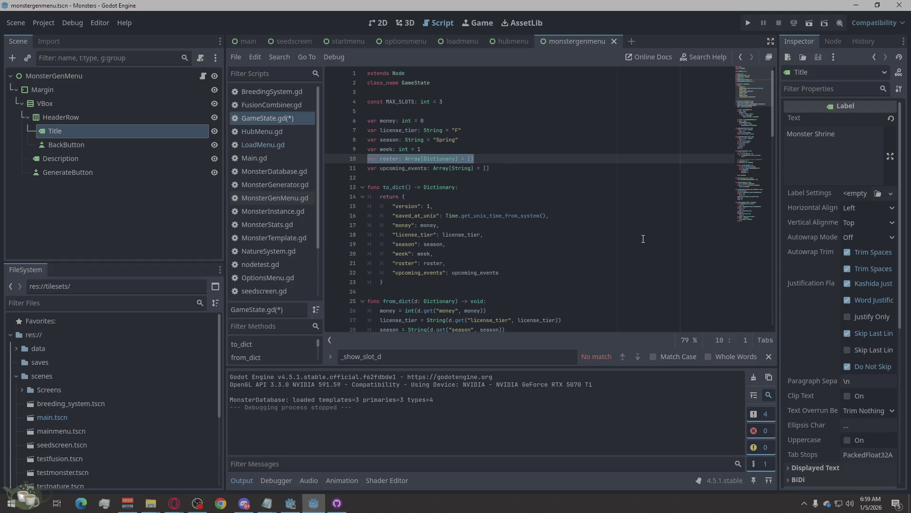
left_click(643, 239)
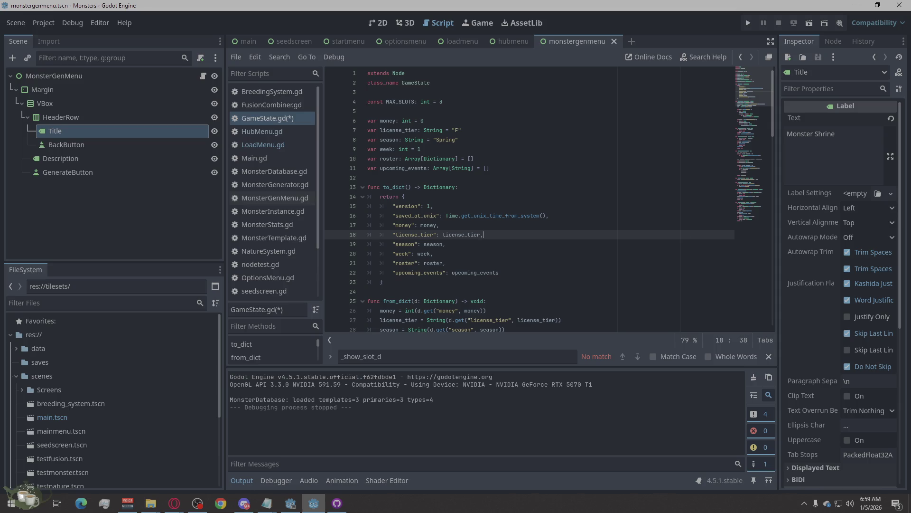
left_click(174, 503)
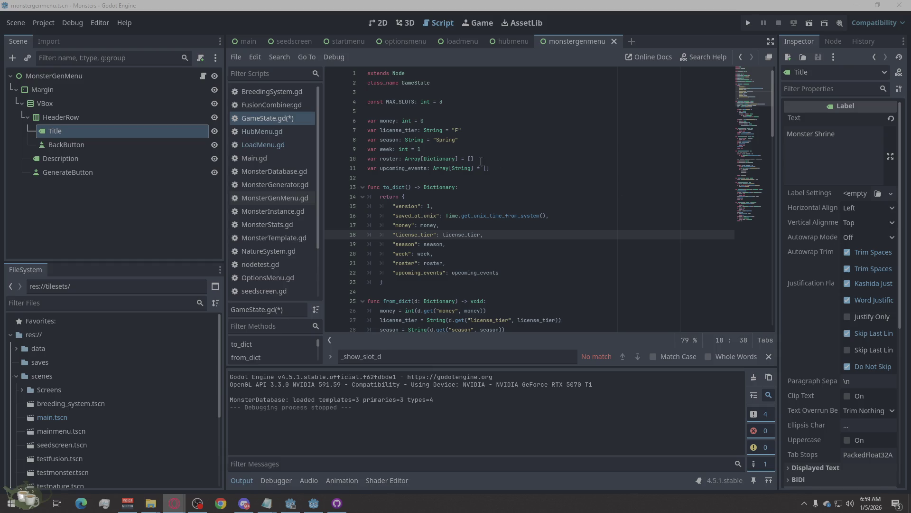
left_click(472, 93)
left_click(468, 108)
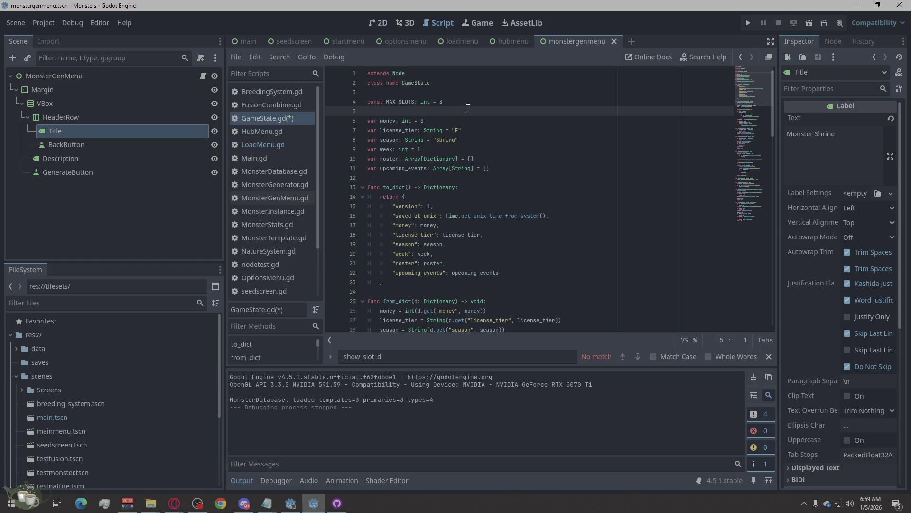
type("var roster: Array = []  # Store all the player's monsters")
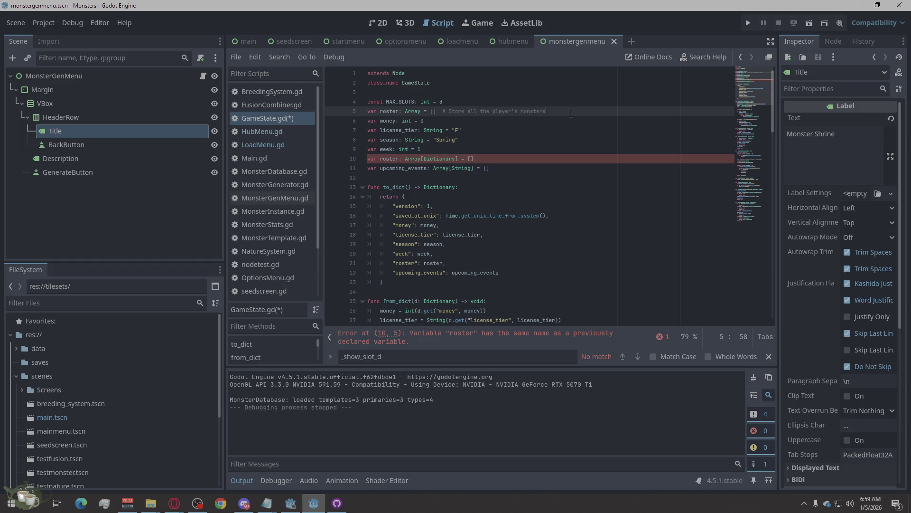
left_click_drag(545, 111, 319, 111)
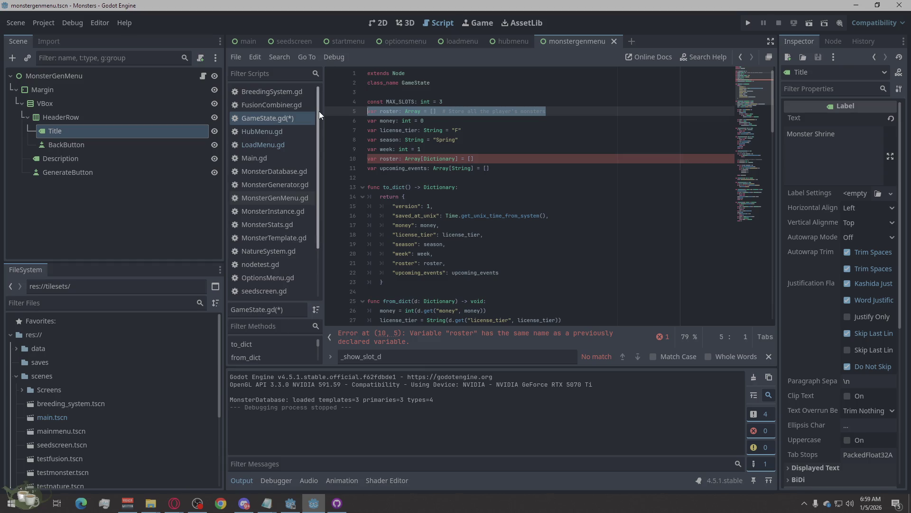
key("Delete")
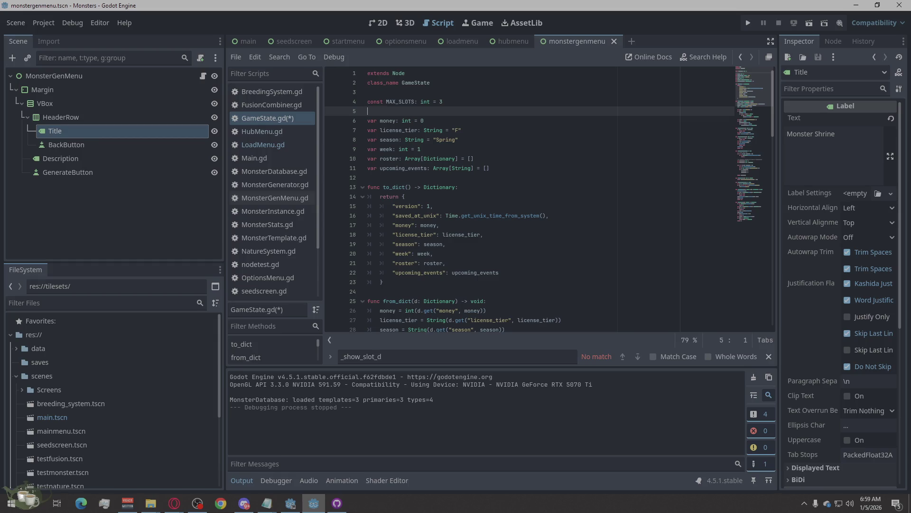
scroll(589, 259, "down", 10)
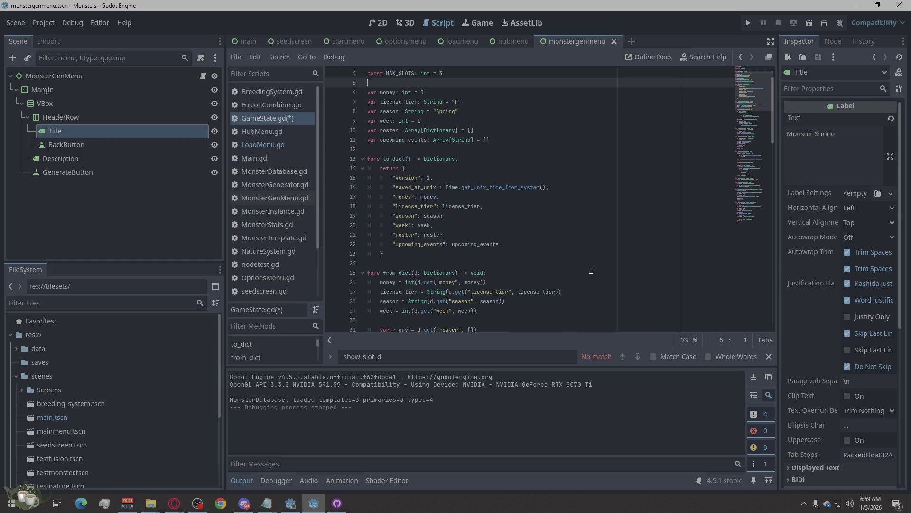
scroll(585, 252, "down", 8)
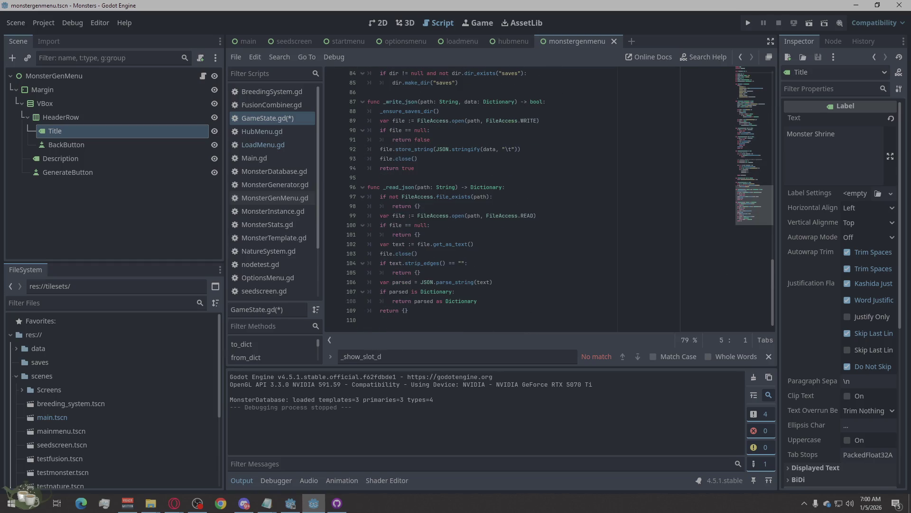
key("alt+Tab")
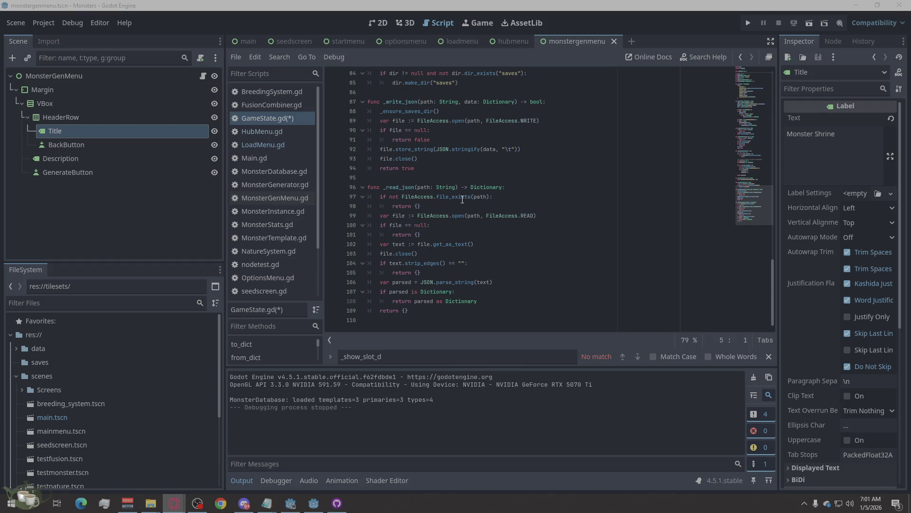
Select all of GameState.gd, paste the new 107-line code, and save
mouse_move(461, 196)
mouse_move(533, 221)
left_click(560, 253)
right_click(559, 252)
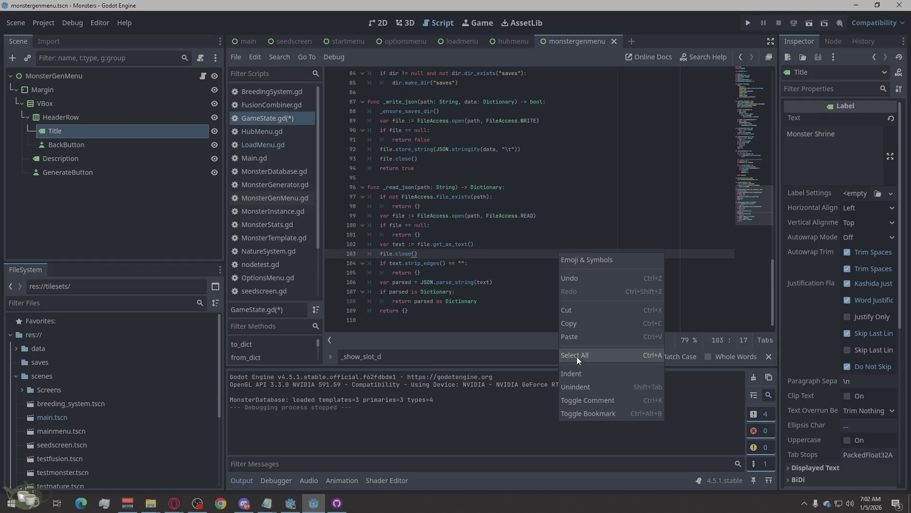
left_click(576, 354)
key("ctrl+v")
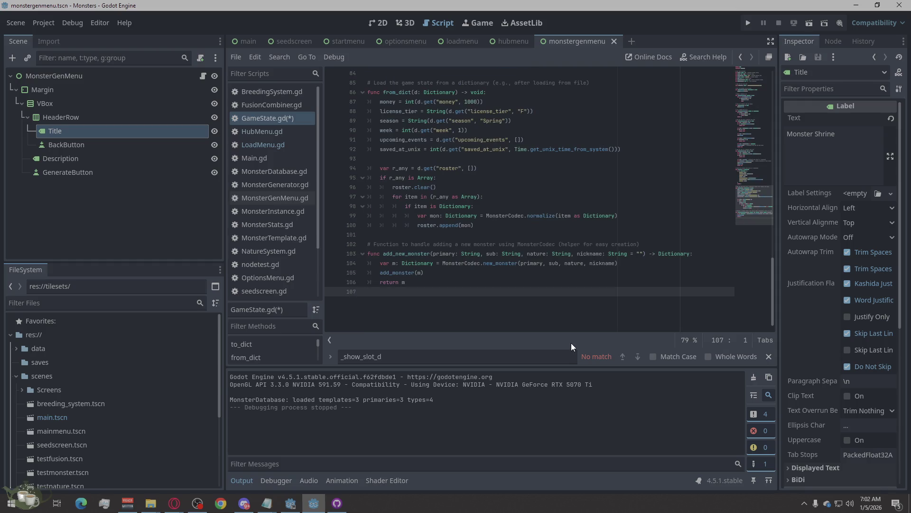
key("ctrl+s")
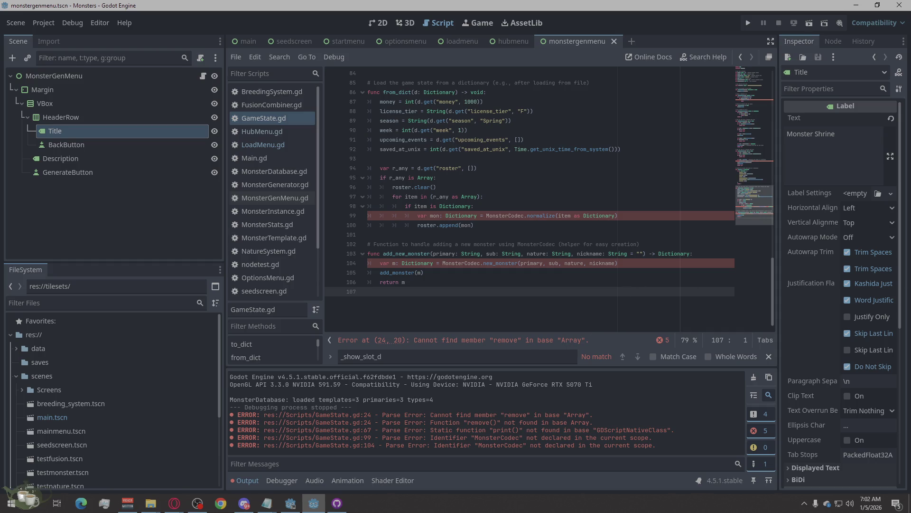
key("XF86AudioRaiseVolume")
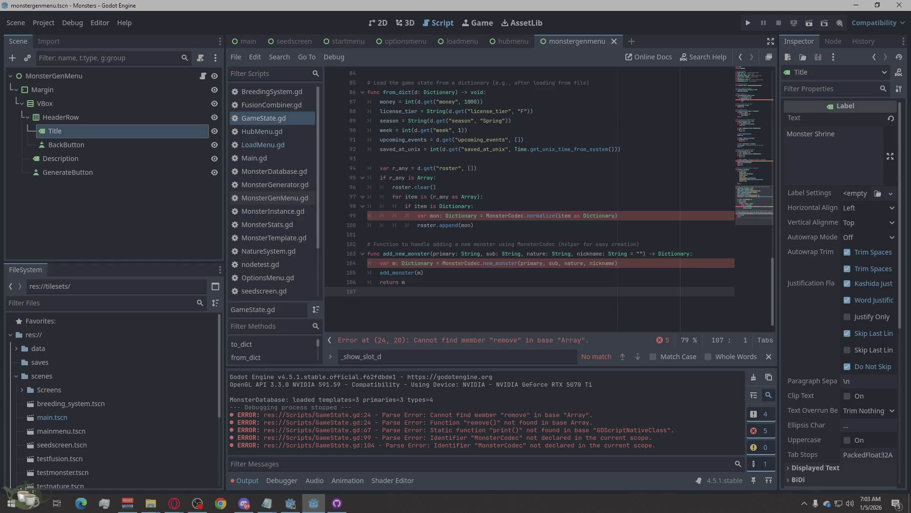
left_click(174, 502)
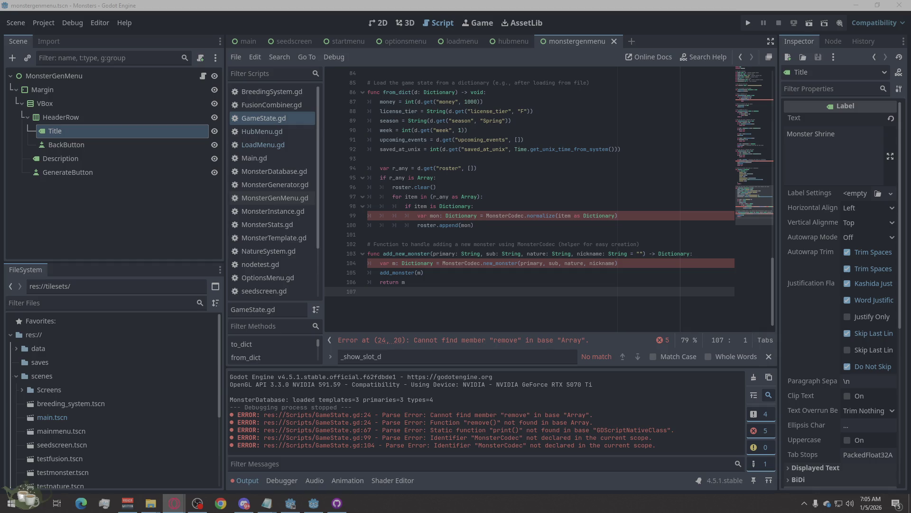
Replace HubMenu.gd's entire code with the pasted version, save, and go back to GameState.gd
left_click(262, 131)
left_click(535, 262)
right_click(535, 262)
left_click(554, 364)
right_click(540, 242)
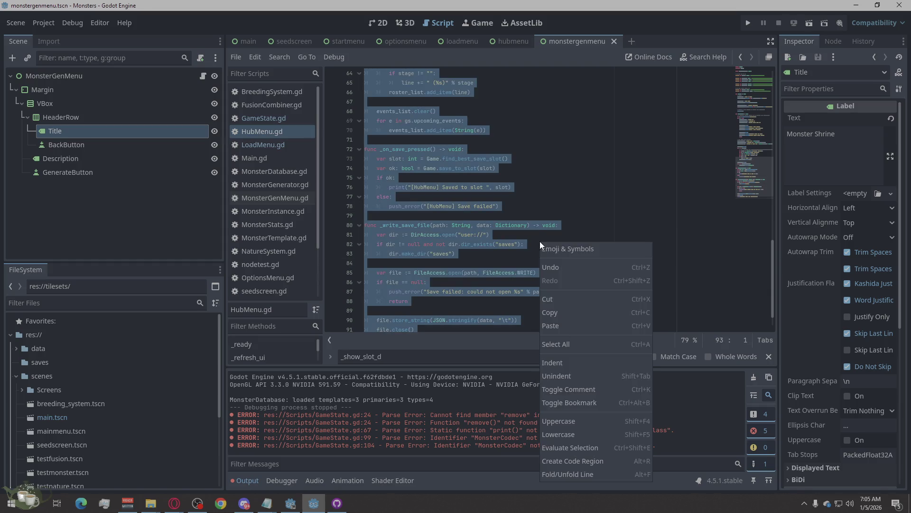
left_click(567, 326)
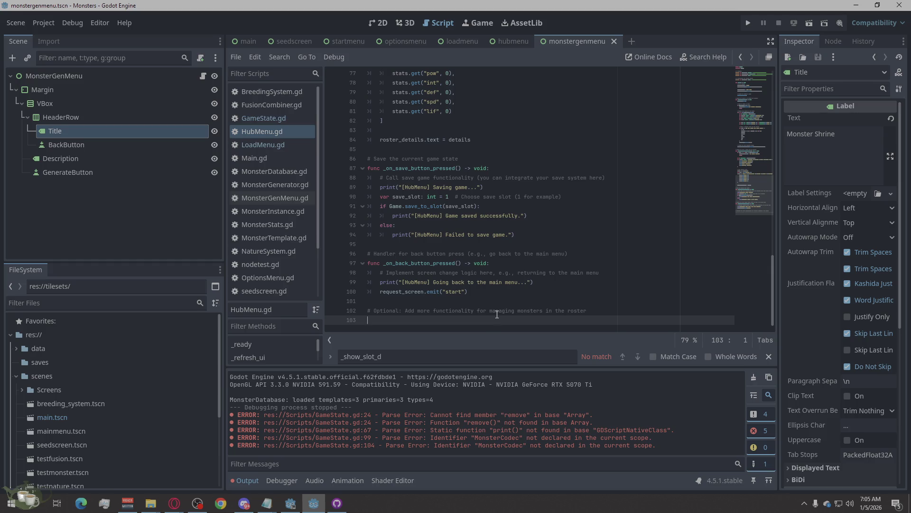
key("ctrl+s")
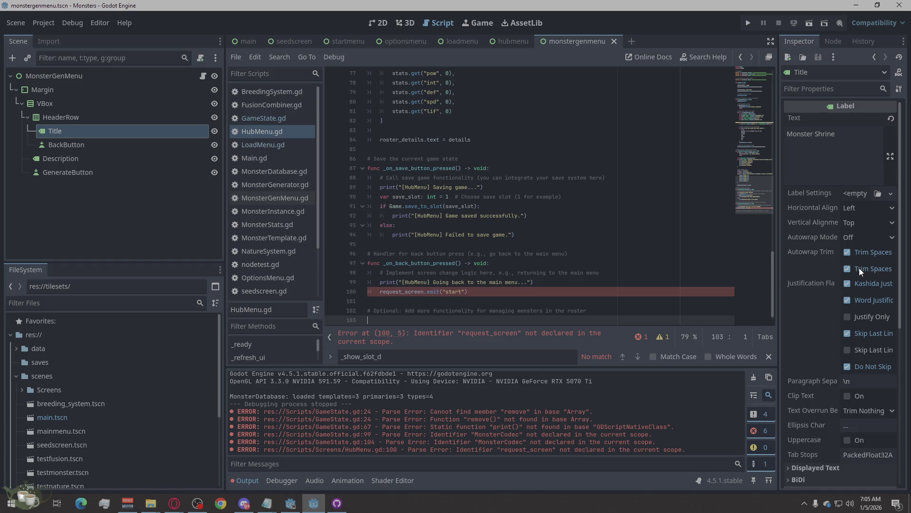
left_click(272, 118)
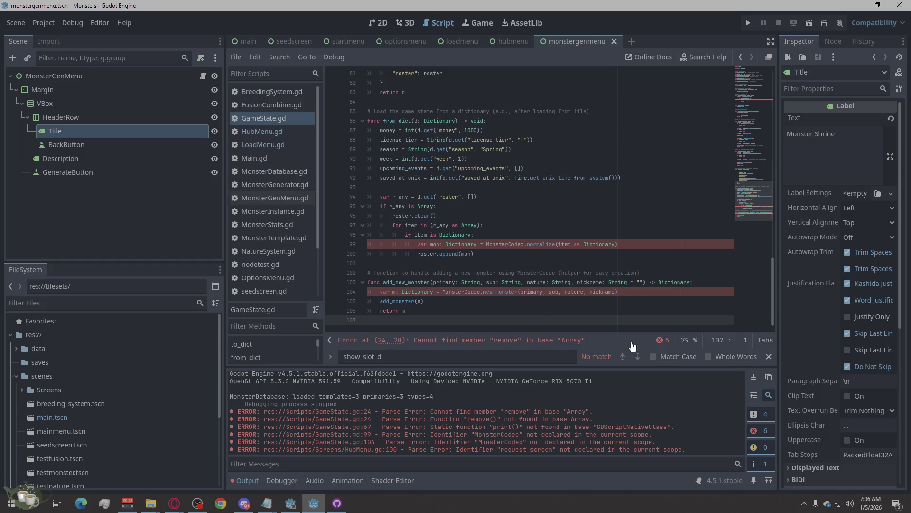
Expand GameState.gd's error list from the status-bar counter, consulting the browser before returning
left_click(656, 340)
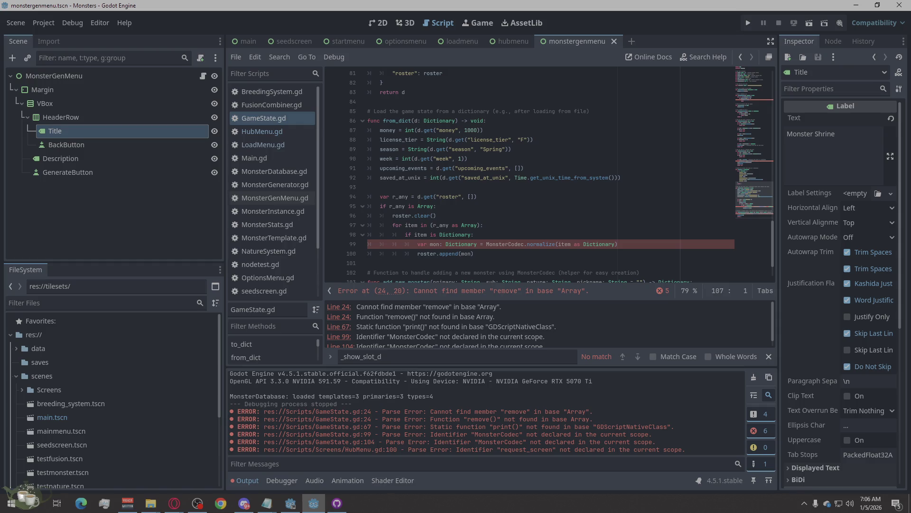
key("alt+Tab")
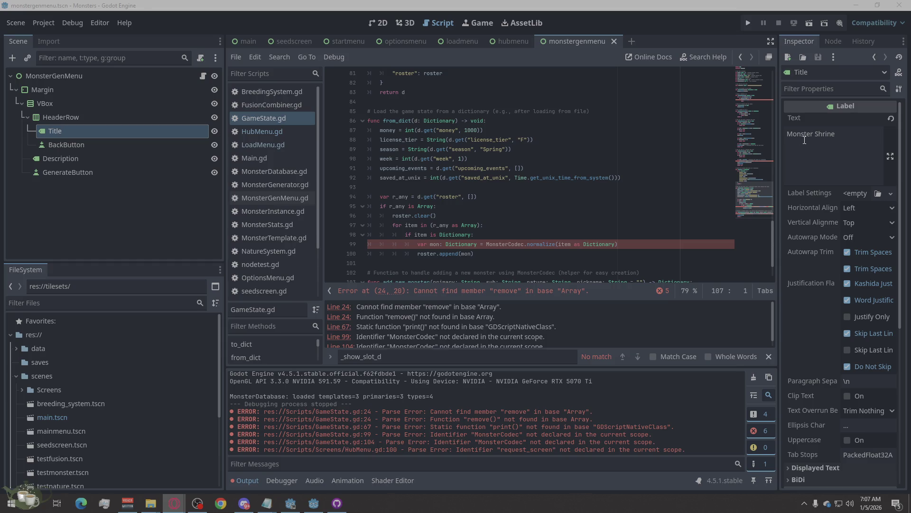
left_click(421, 185)
Open HubMenu.gd and list its warnings, showing line 40's SHADOWED_GLOBAL_IDENTIFIER for 'pow'
left_click(250, 132)
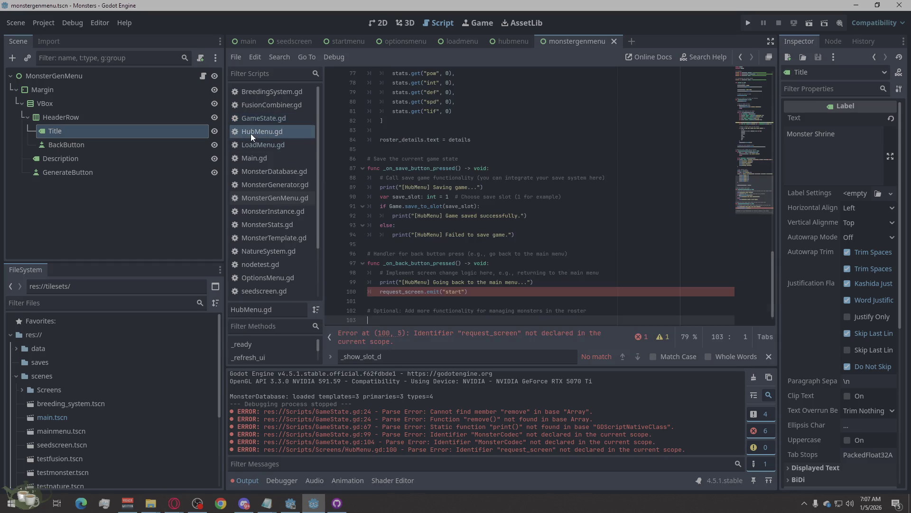
right_click(472, 194)
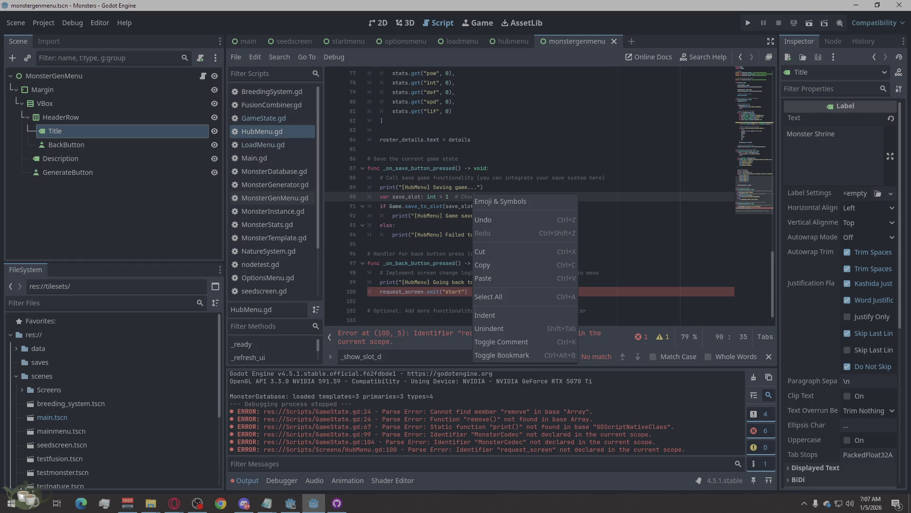
left_click(175, 503)
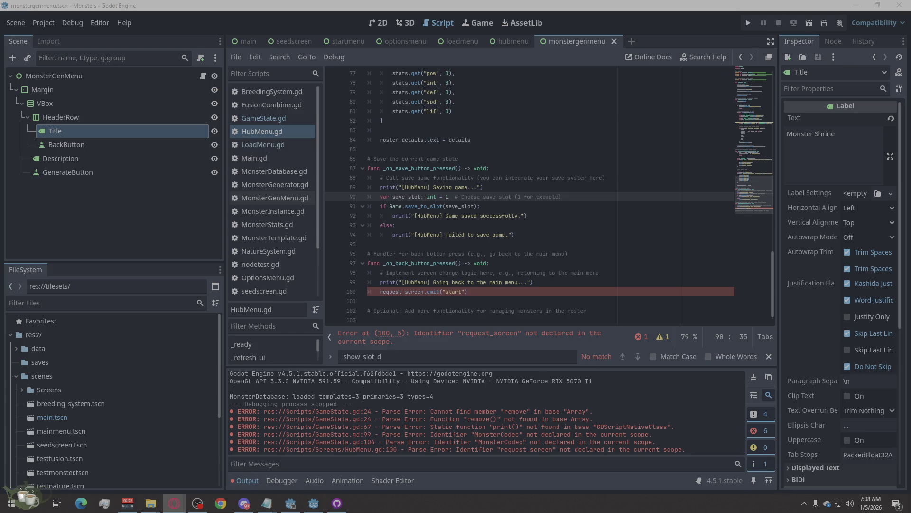
left_click(661, 337)
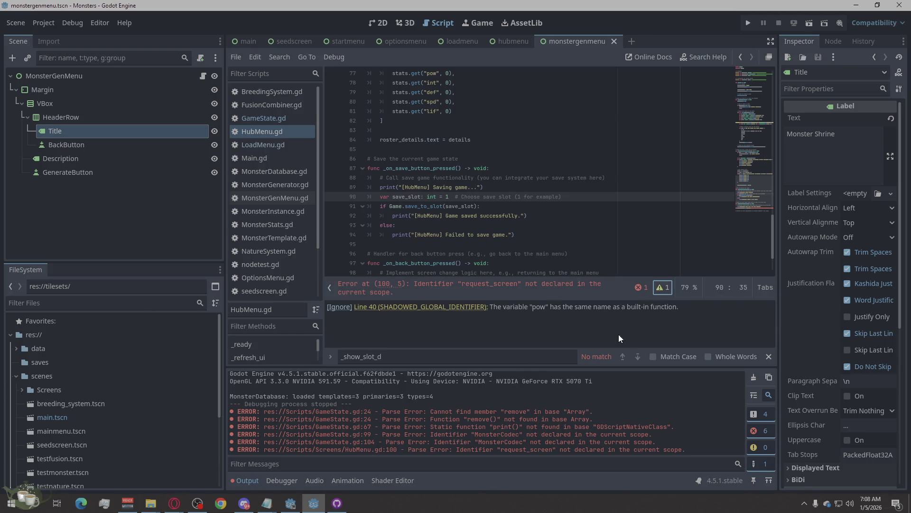
left_click(639, 291)
right_click(638, 314)
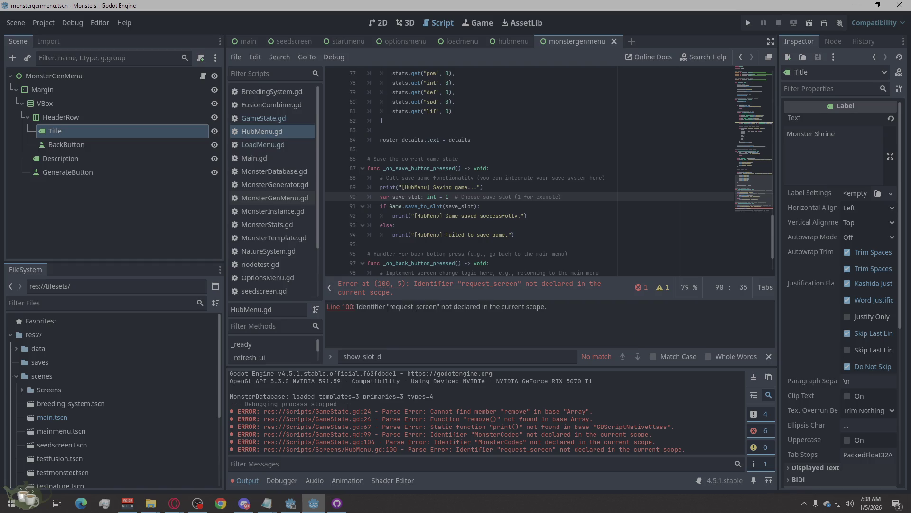
left_click(174, 503)
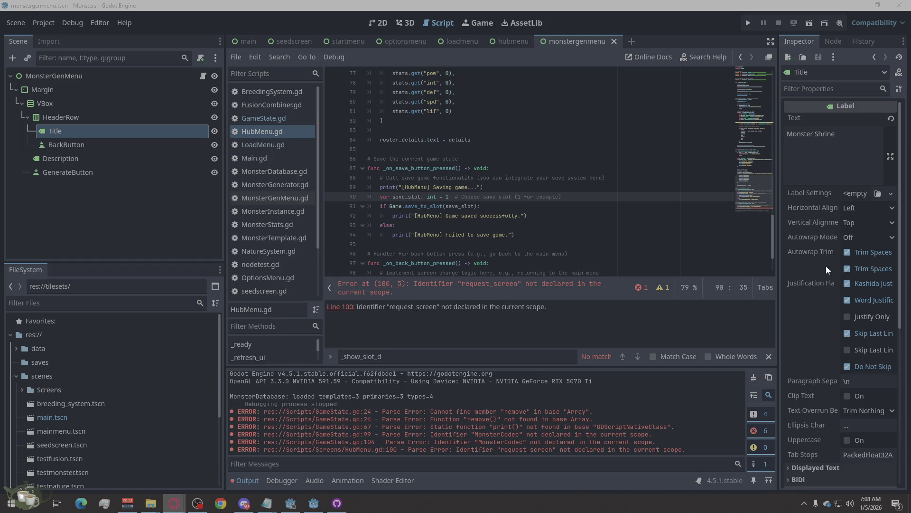
left_click(661, 293)
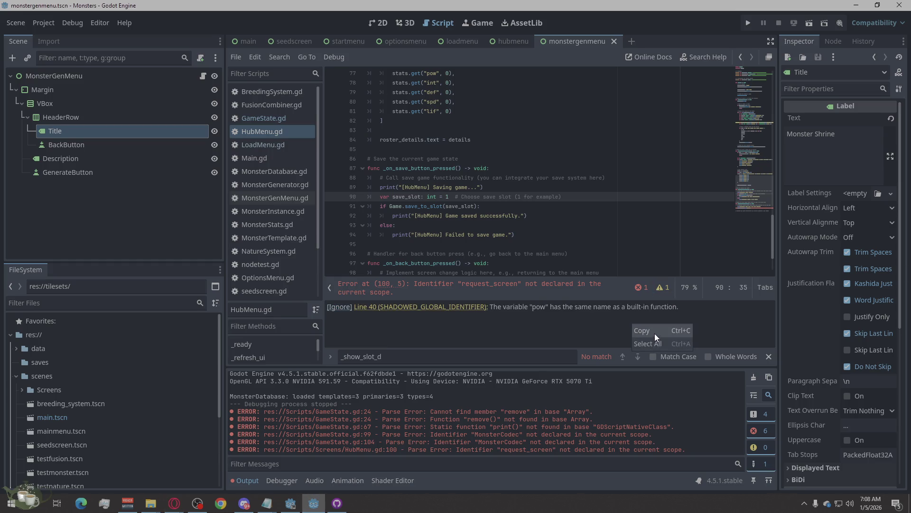
key("alt+Tab")
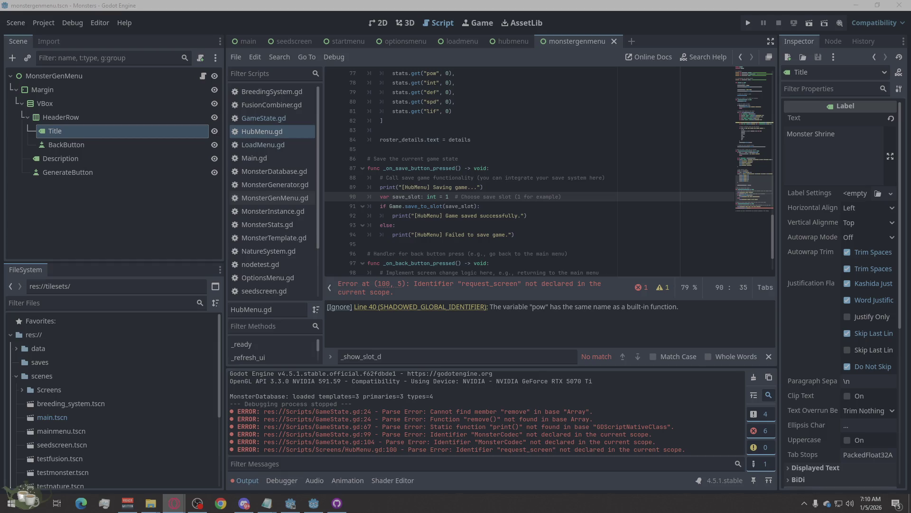
Select mainmenu.tscn under res://scenes and bring up its file context menu
left_click(55, 431)
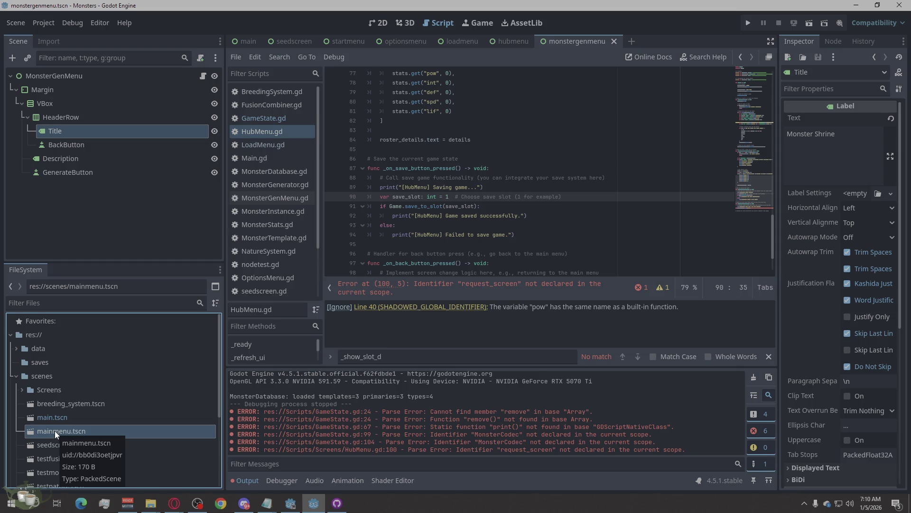
right_click(55, 431)
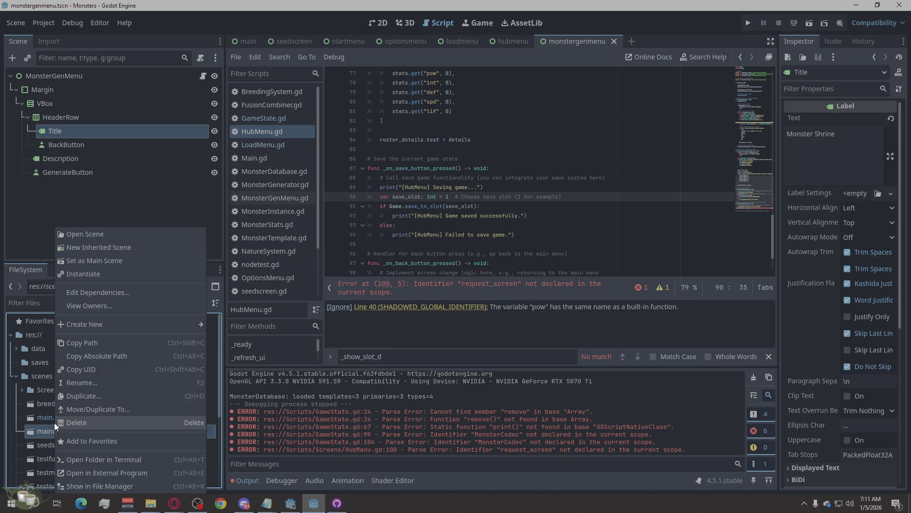
left_click(42, 432)
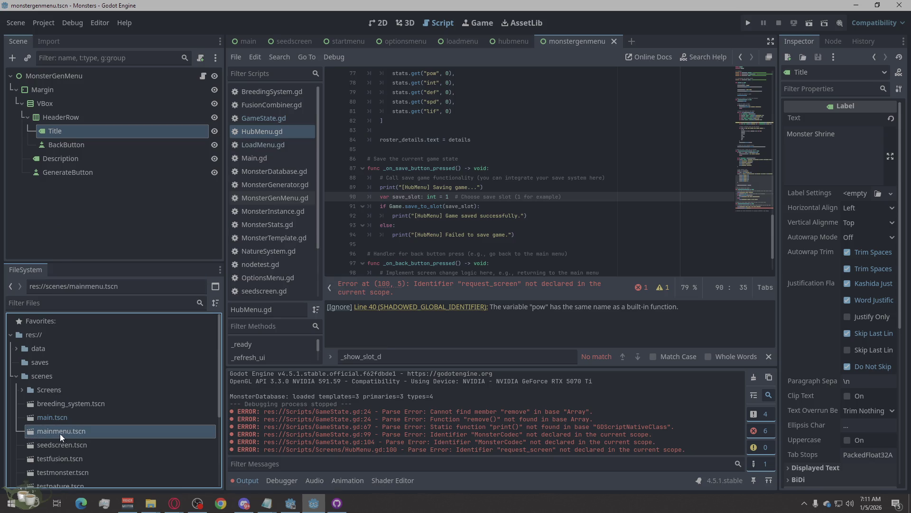
right_click(60, 433)
left_click(93, 423)
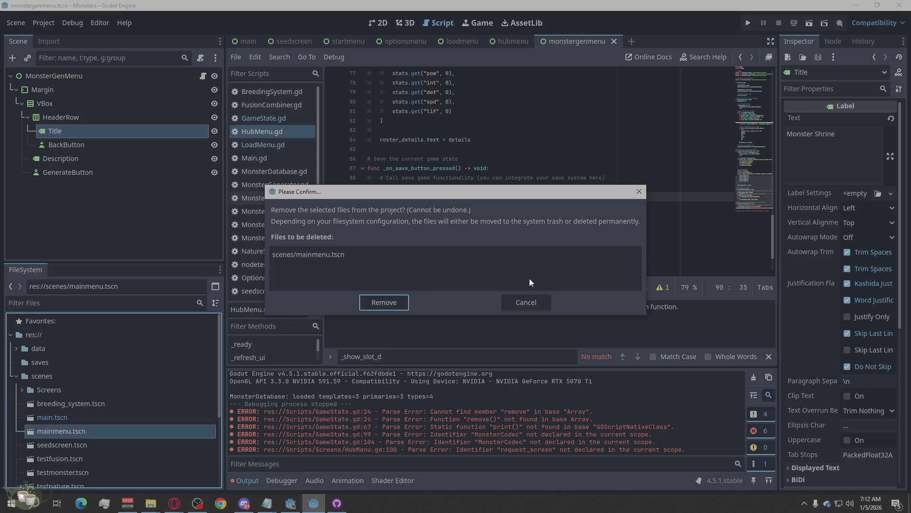
left_click(523, 305)
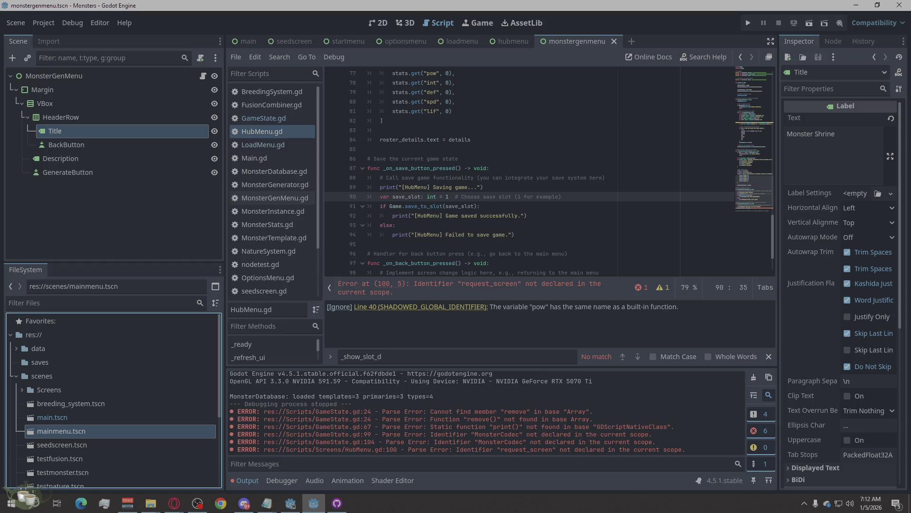
left_click(175, 503)
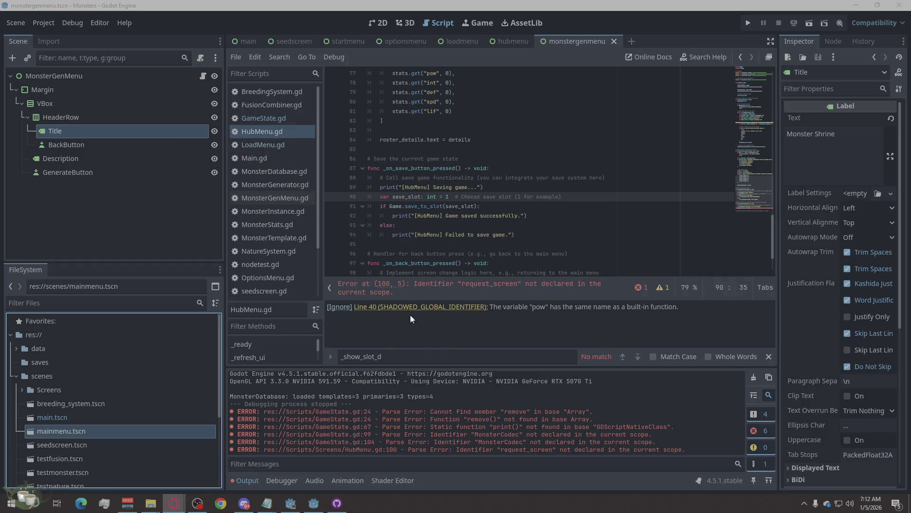
left_click(286, 114)
left_click(408, 357)
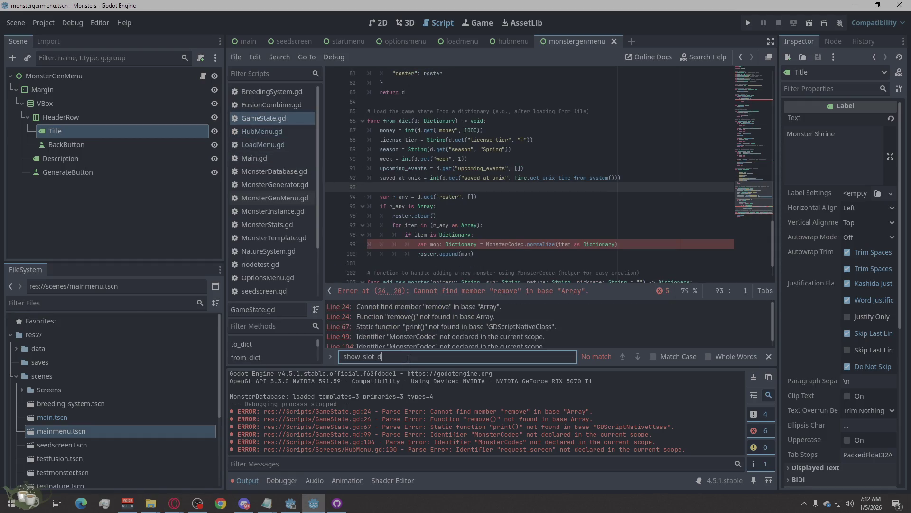
Clear the long pasted code out of the script search field
key("ctrl+a")
key("ctrl+v")
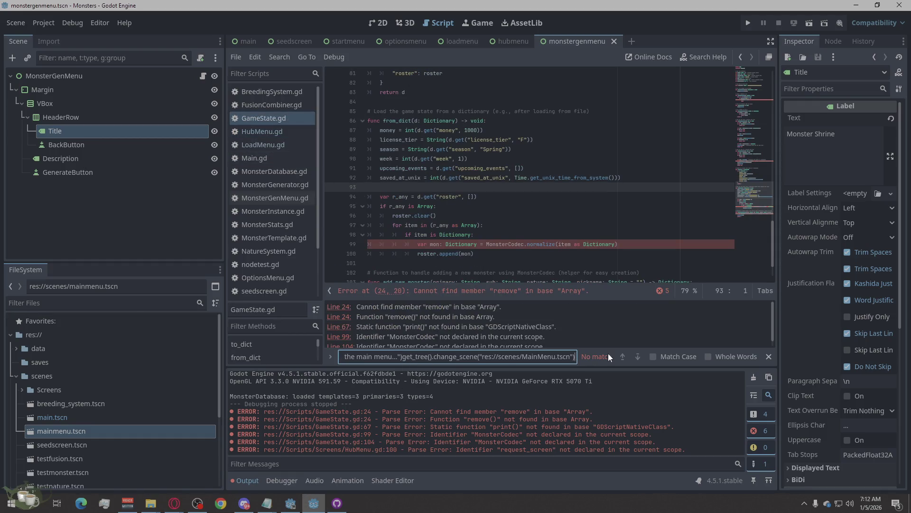
left_click(278, 146)
left_click(437, 357)
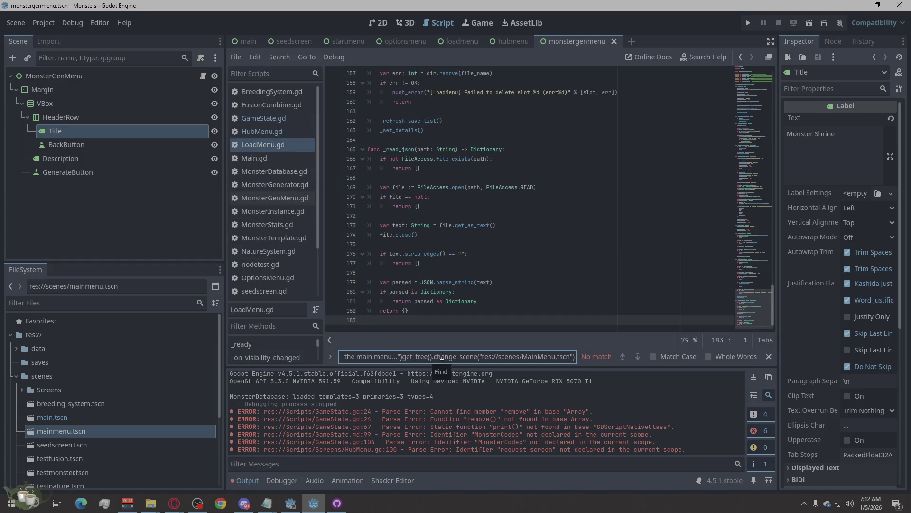
key("ctrl+a")
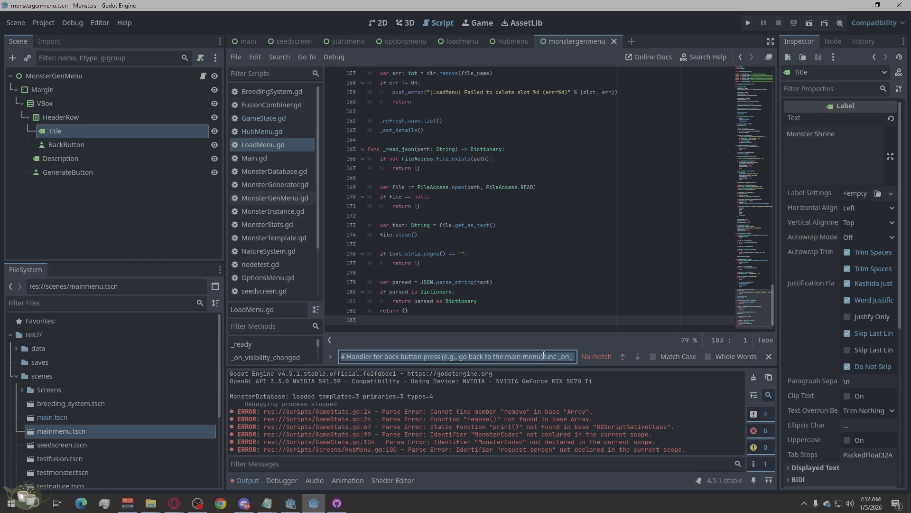
key("BackSpace")
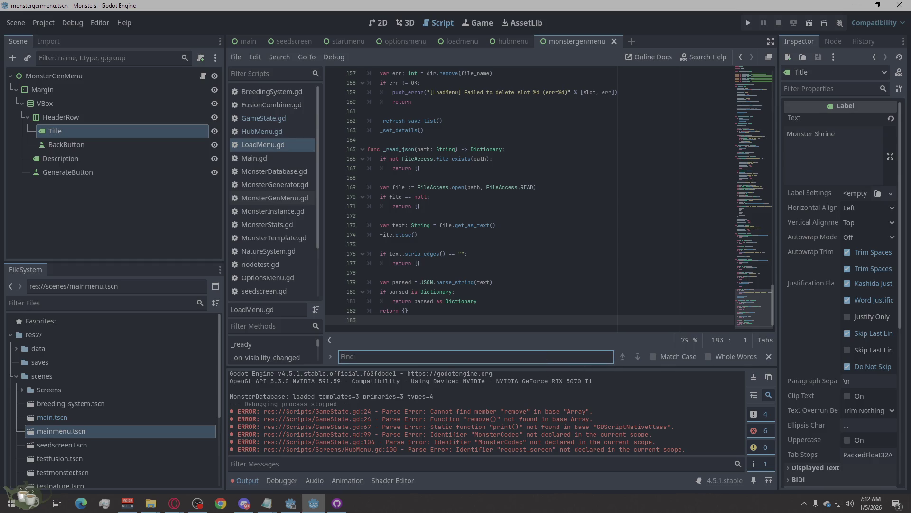
key("alt+Tab")
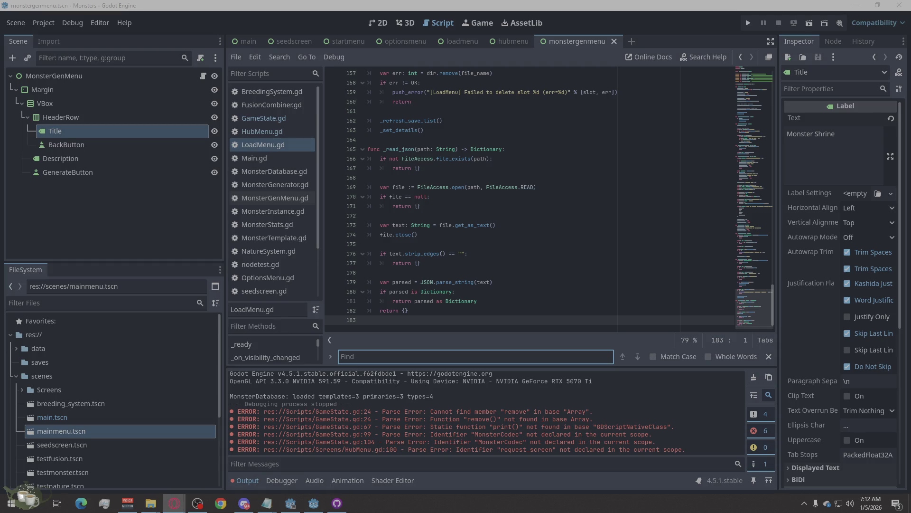
Search HubMenu.gd for 'Handler for back' to reach the comment at line 96
left_click(466, 355)
type("Handler for back")
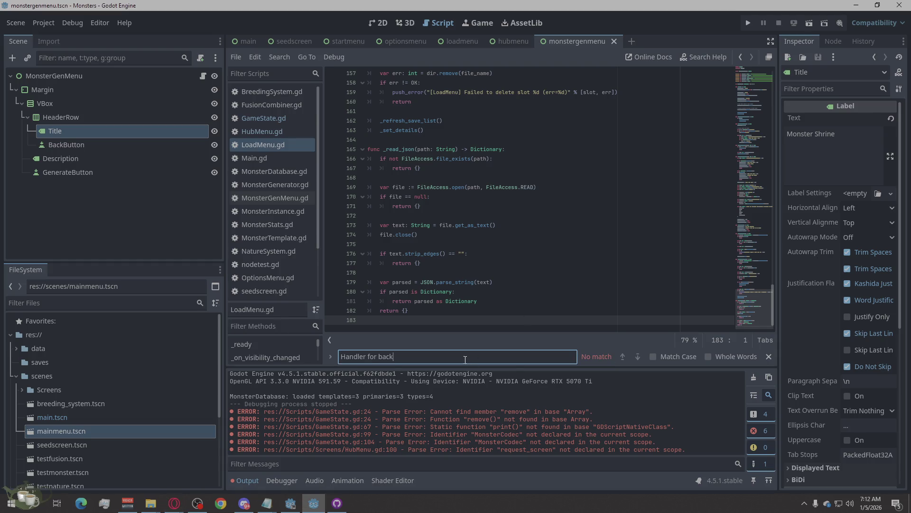
left_click(273, 131)
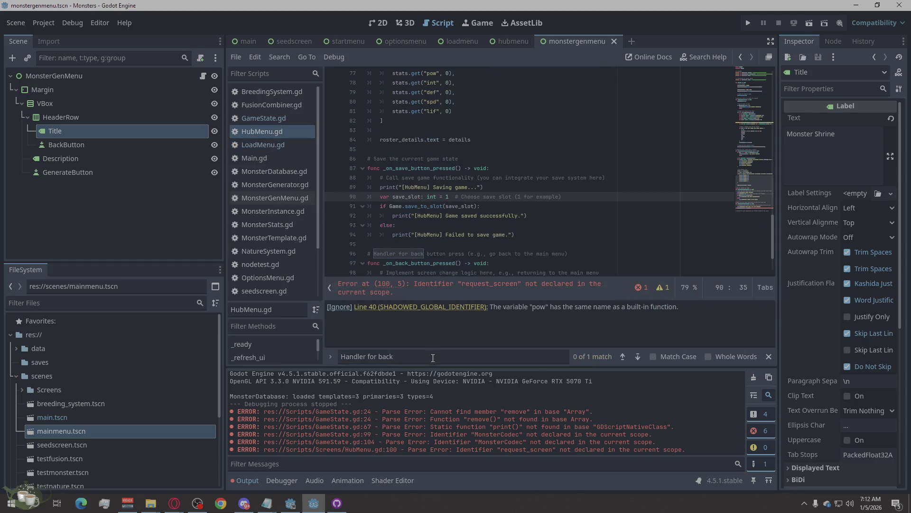
left_click(625, 355)
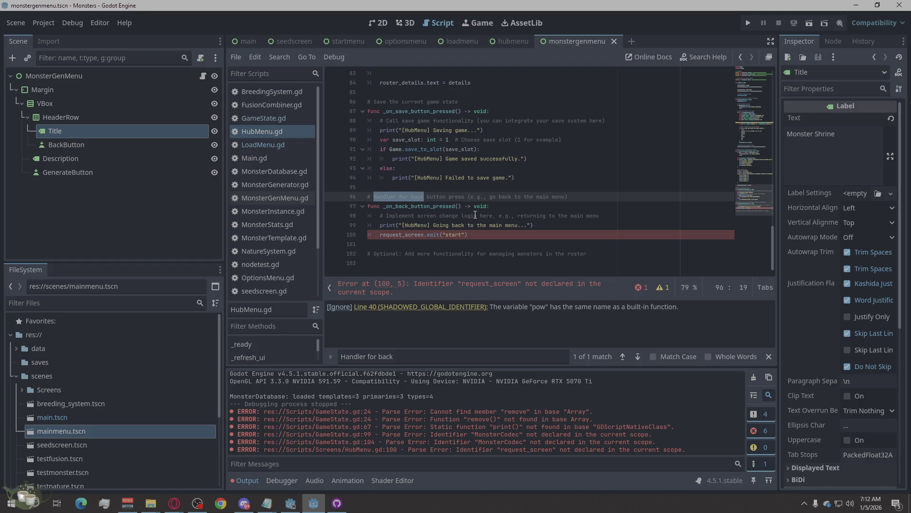
left_click(174, 502)
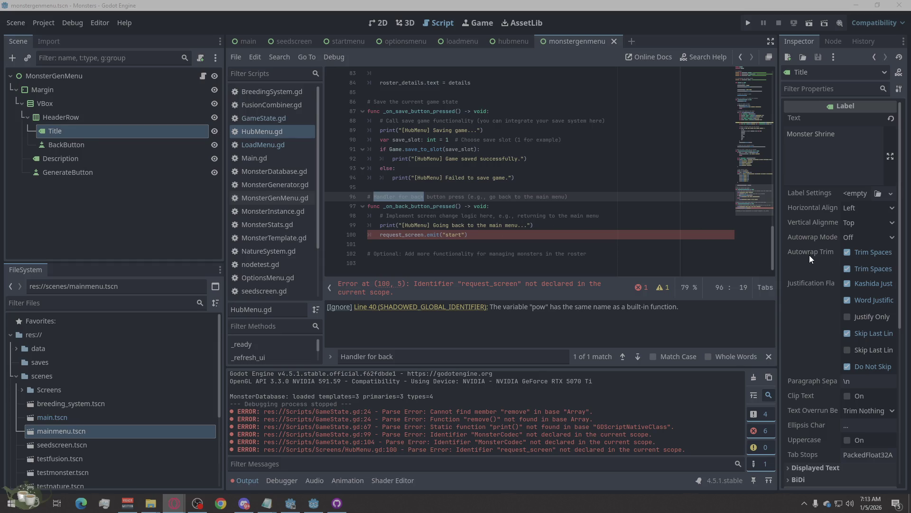
Replace lines 96–100 with the new handler using res://scenes/Main.tscn, then save HubMenu.gd
left_click_drag(474, 236, 339, 200)
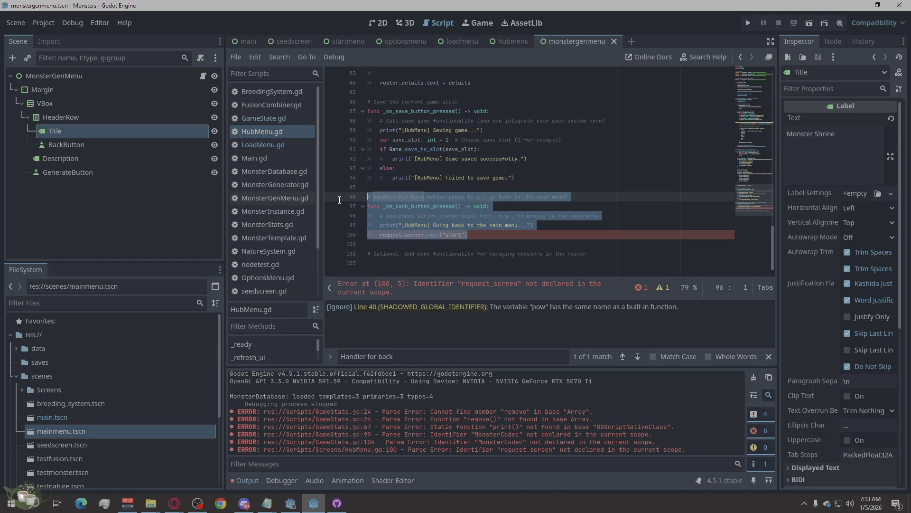
type("# Handler for back button press (e.g., go back to the main menu) func _on_back_button_pressed() -> void: \t# Switch to the main menu scene \tprint(\"[HubMenu] Going back to the main menu...\") \tget_tree().change_scene(\"res://scenes/MainMenu.tscn\")")
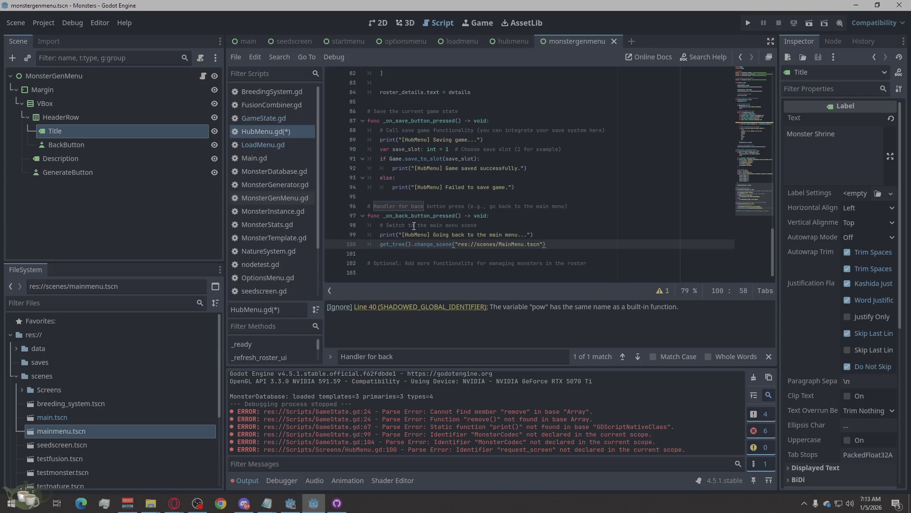
left_click_drag(525, 247, 512, 246)
key("BackSpace")
left_click(582, 256)
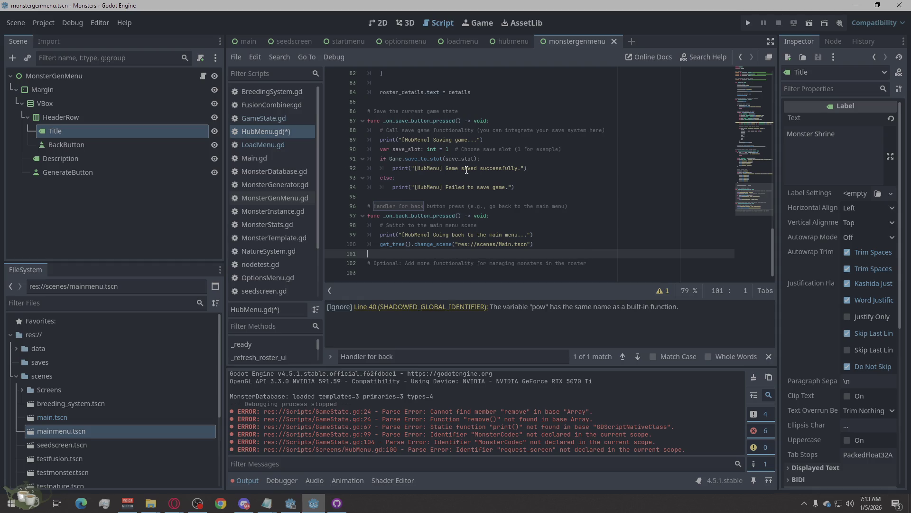
key("ctrl+s")
left_click(175, 502)
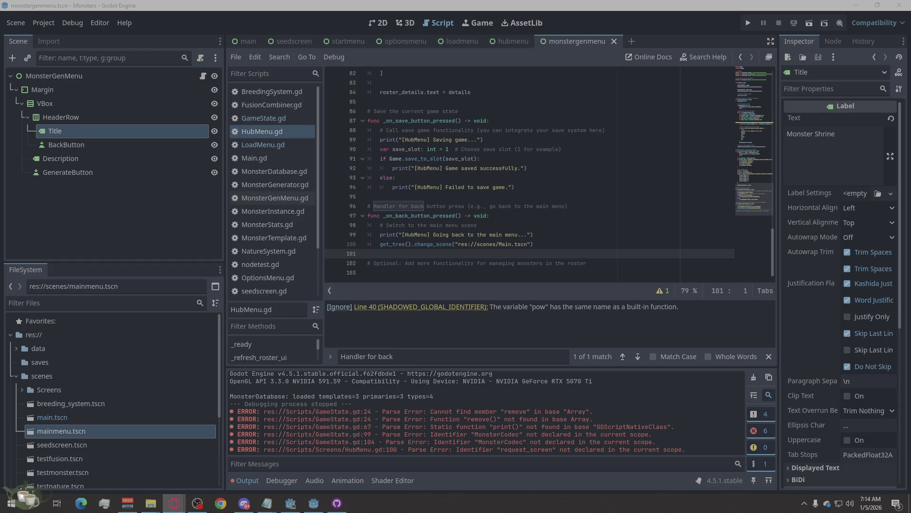
Search HubMenu.gd for 'pow' and scroll through its 6 matches from line 77
triple_click(474, 356)
type("pow")
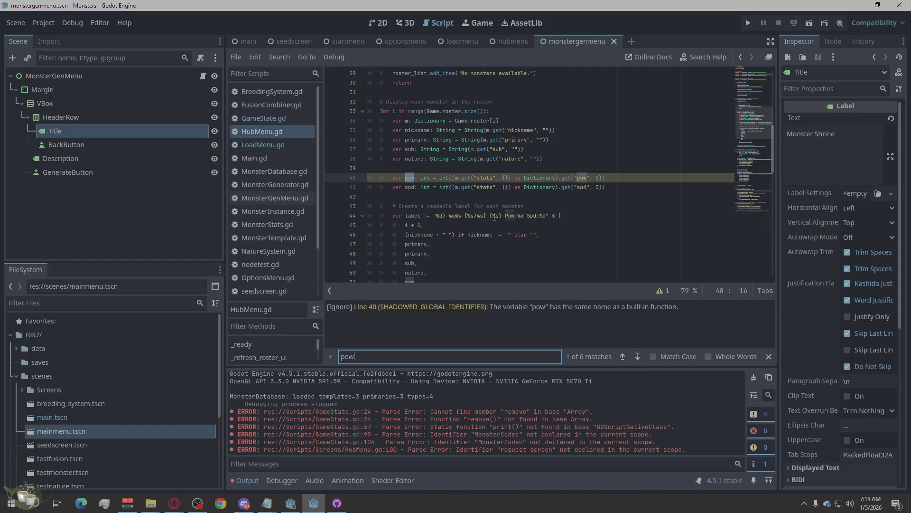
scroll(494, 217, "down", 1)
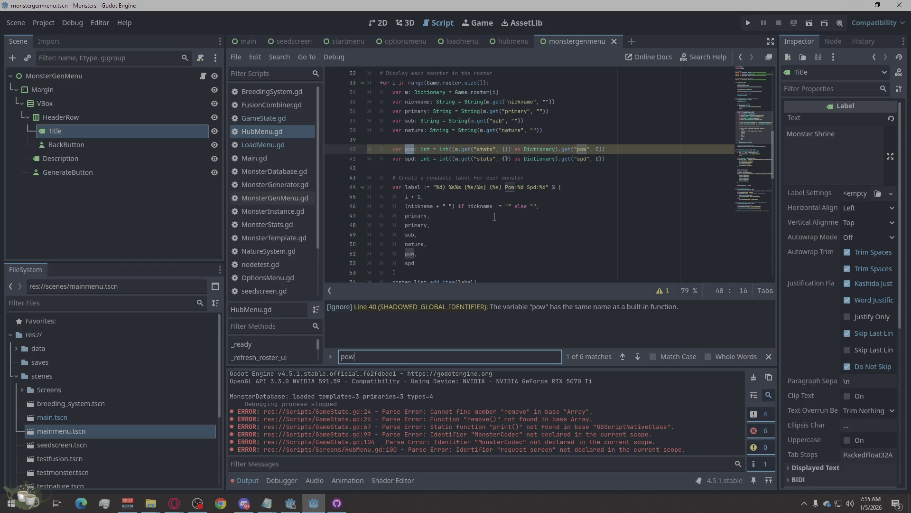
scroll(494, 217, "down", 10)
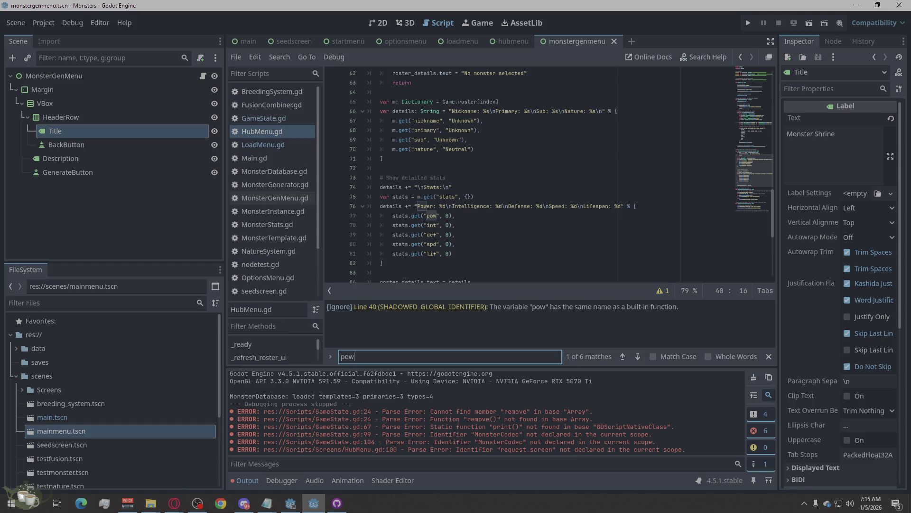
left_click(174, 502)
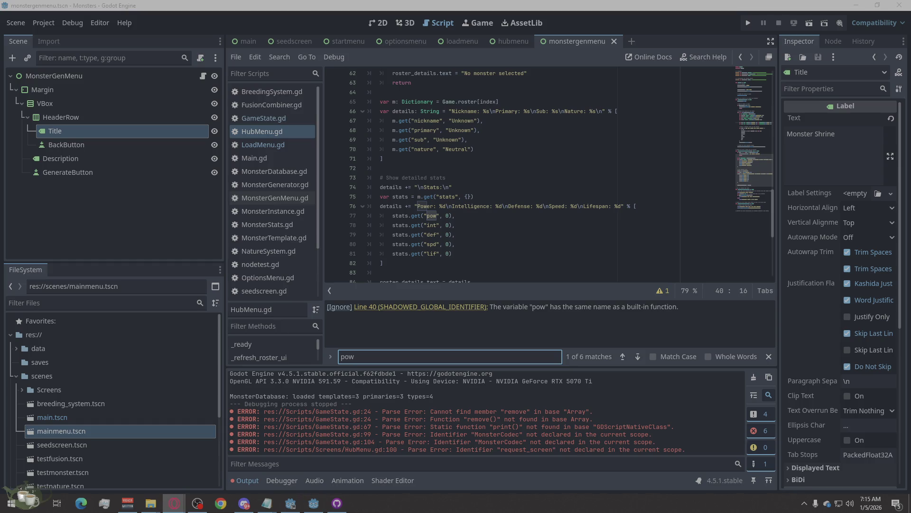
Select all of GameState.gd and paste the patched code over it
left_click(284, 115)
right_click(545, 224)
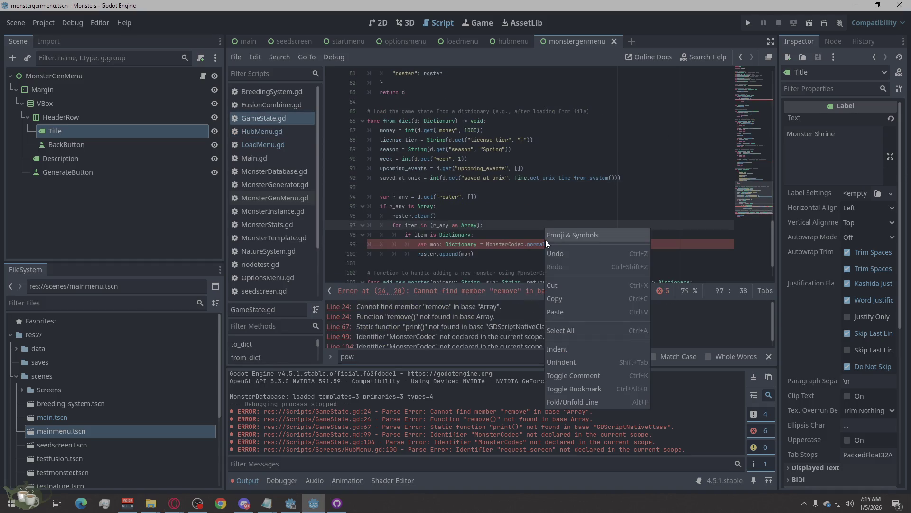
left_click(571, 326)
key("ctrl+v")
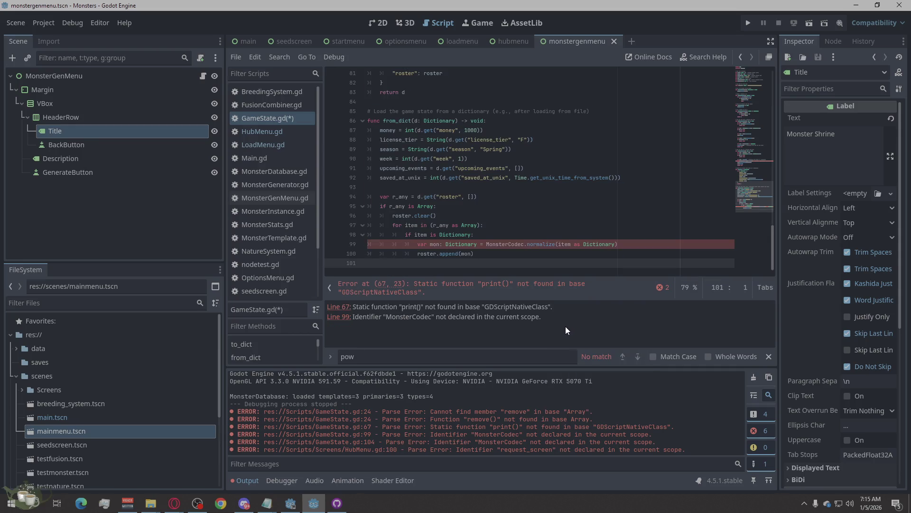
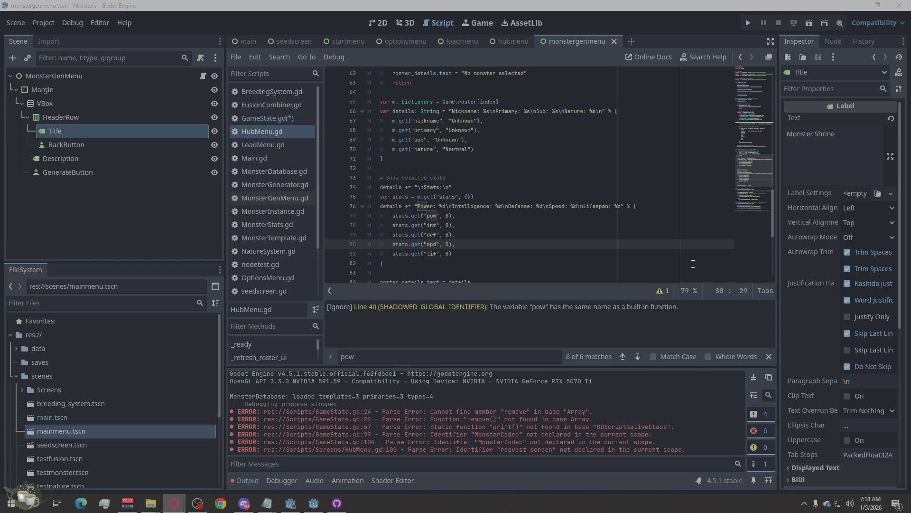
Overwrite all of GameState.gd with the pasted MonsterCodec-normalizing loader, then reopen HubMenu.gd
left_click(291, 121)
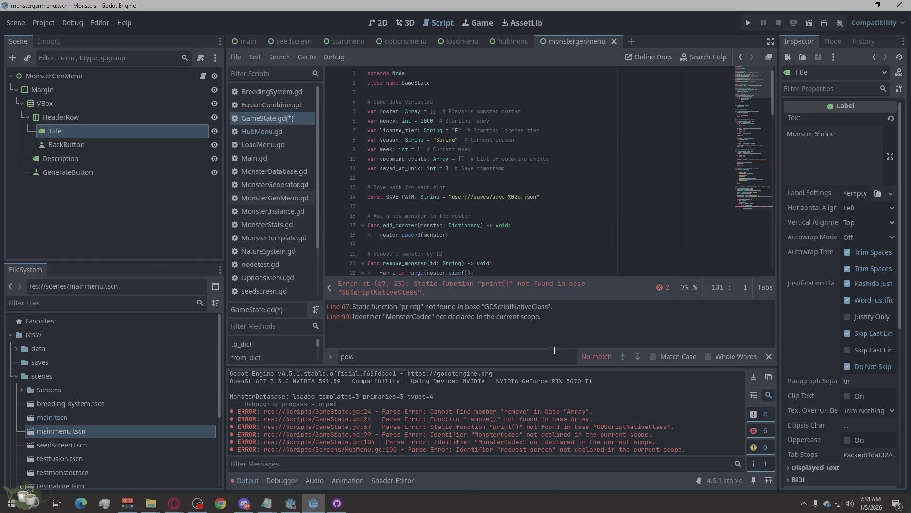
right_click(535, 226)
left_click(565, 327)
right_click(525, 196)
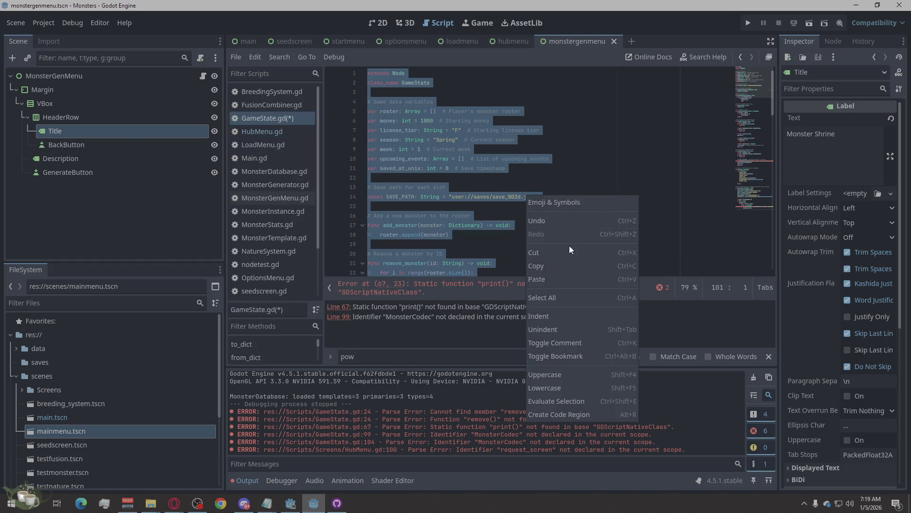
left_click(575, 278)
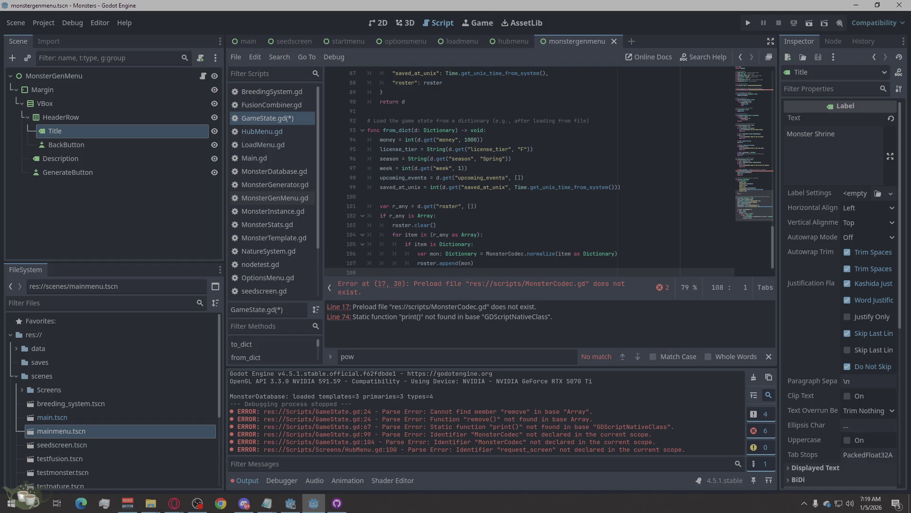
left_click(174, 503)
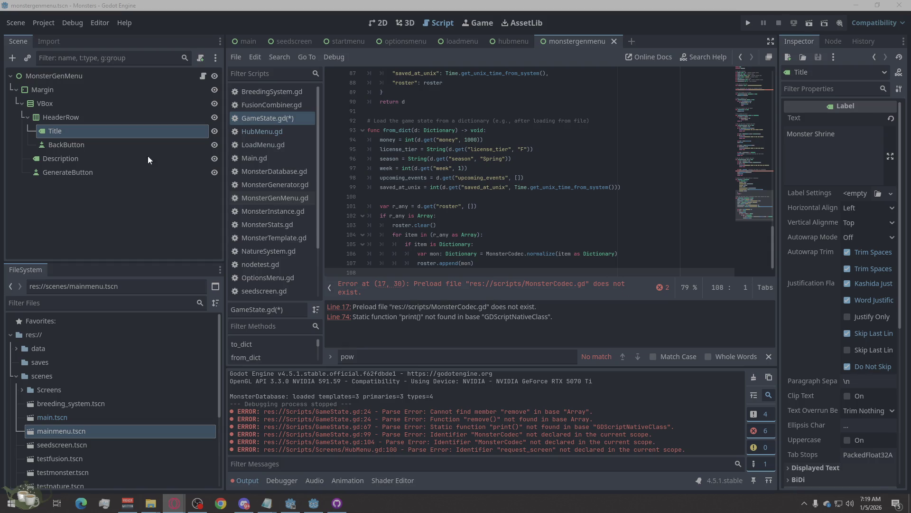
left_click(250, 129)
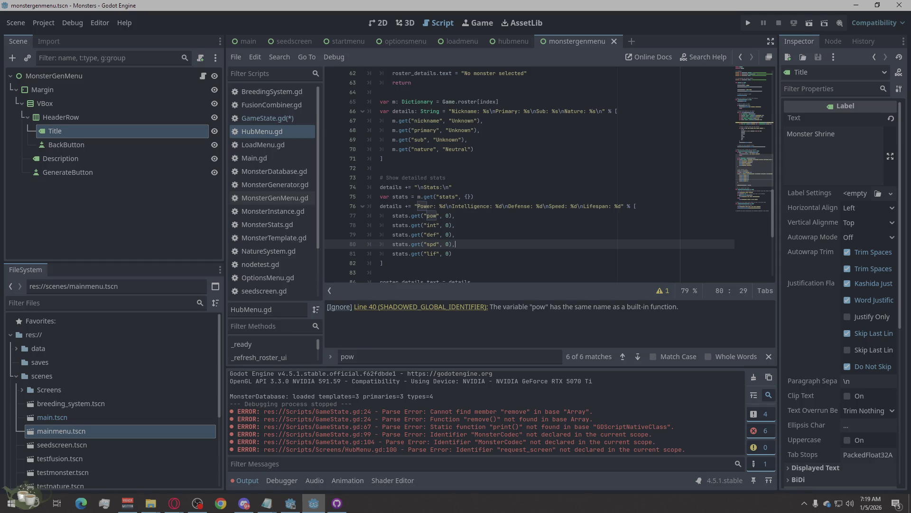
Replace all HubMenu.gd code with the new version and list its line 13 preload error
left_click(174, 503)
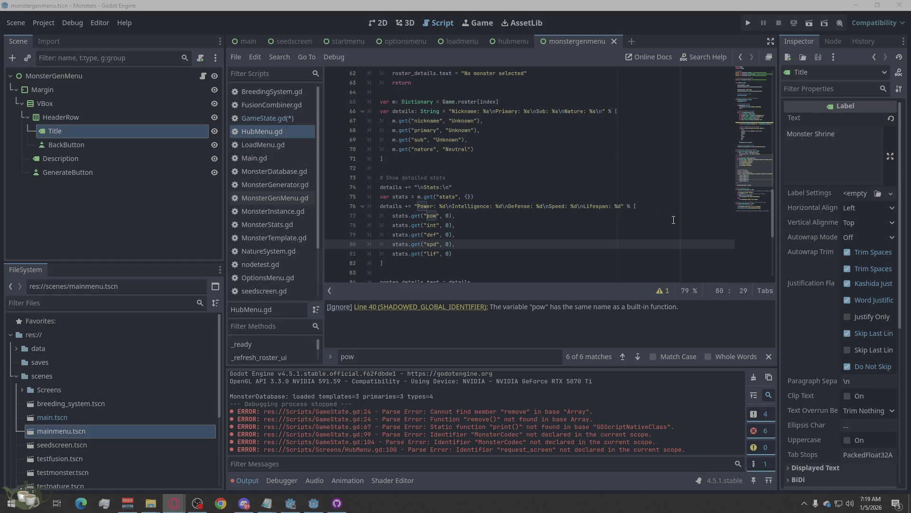
right_click(488, 157)
left_click(527, 259)
right_click(495, 161)
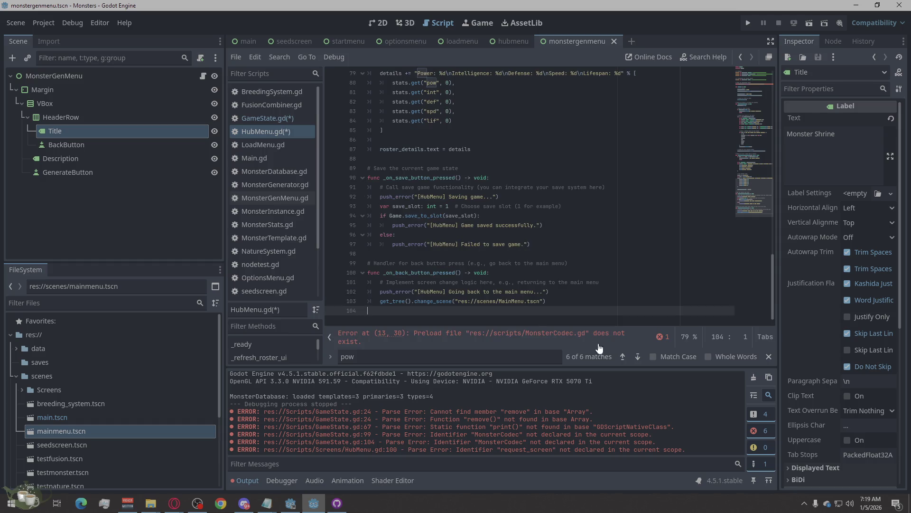
left_click(667, 338)
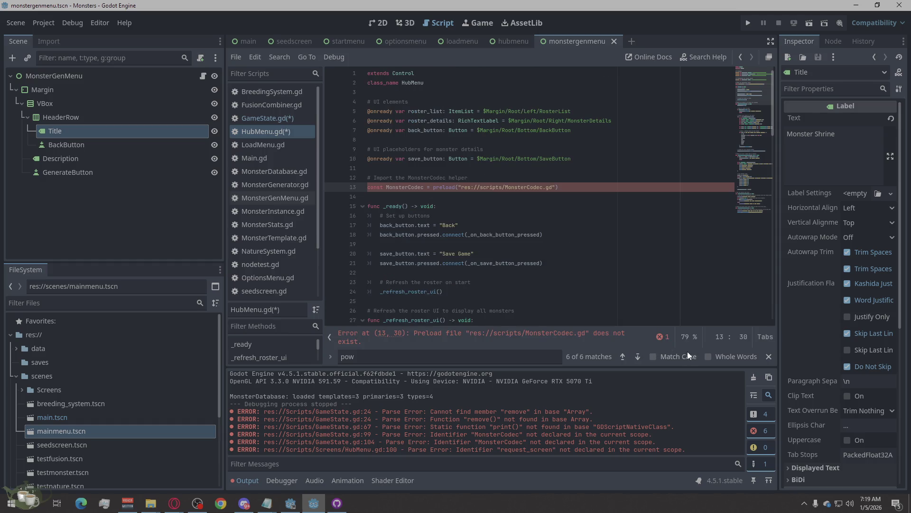
left_click(668, 338)
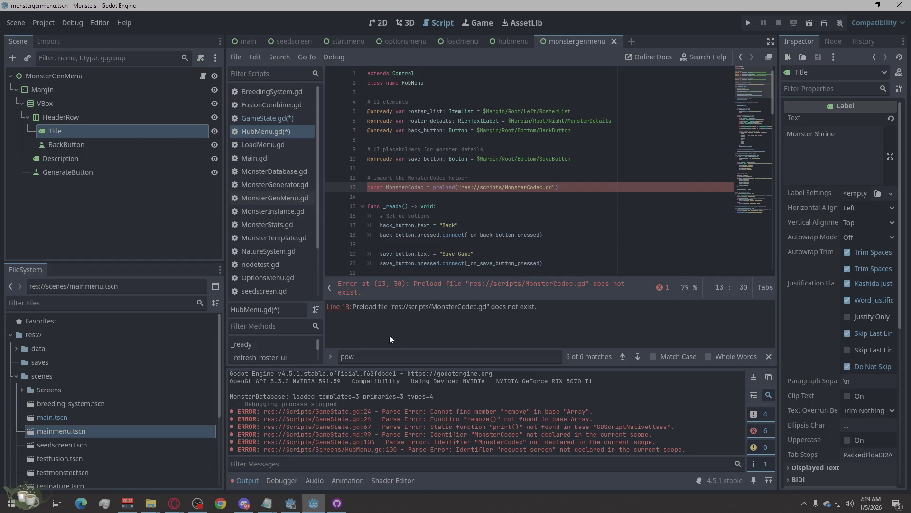
Create the script Scripts/MonsterCodec.gd and select its default 'extends Node' line
left_click(240, 58)
left_click(240, 67)
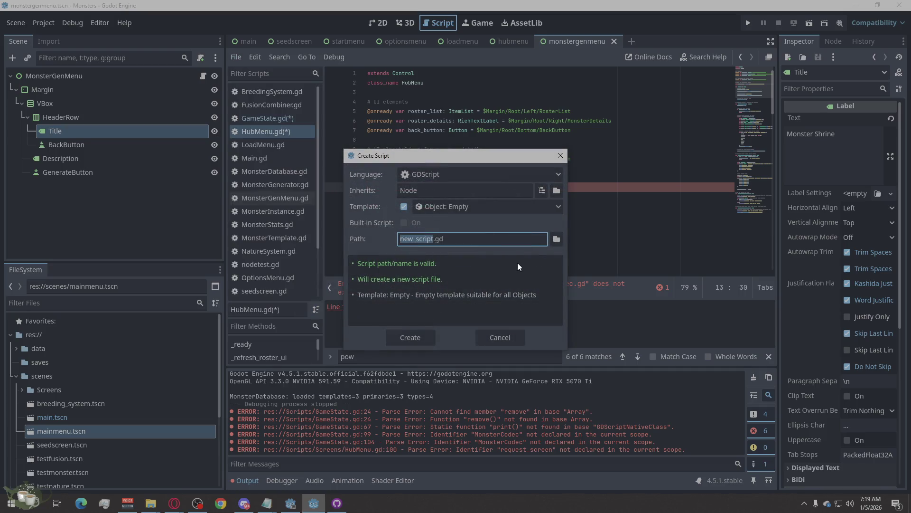
mouse_move(483, 156)
left_mouse_down()
mouse_move(691, 134)
mouse_move(711, 149)
left_mouse_up()
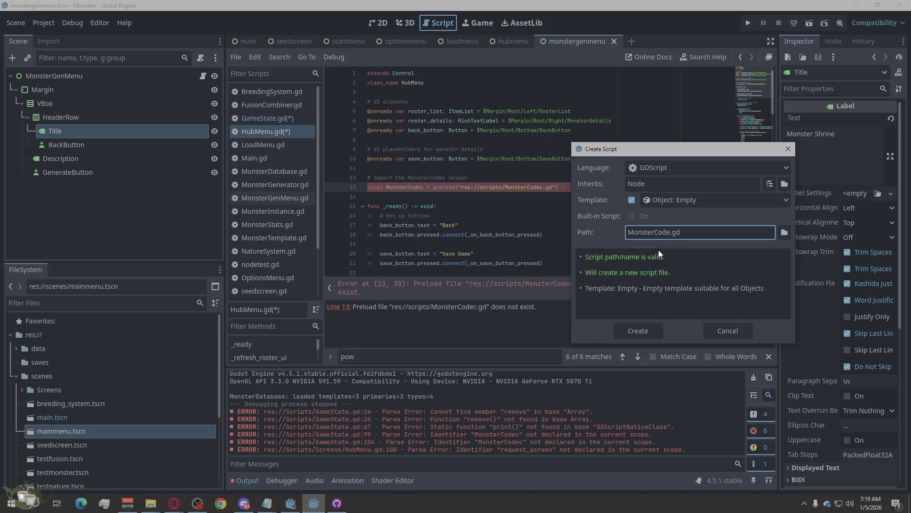
left_click(786, 234)
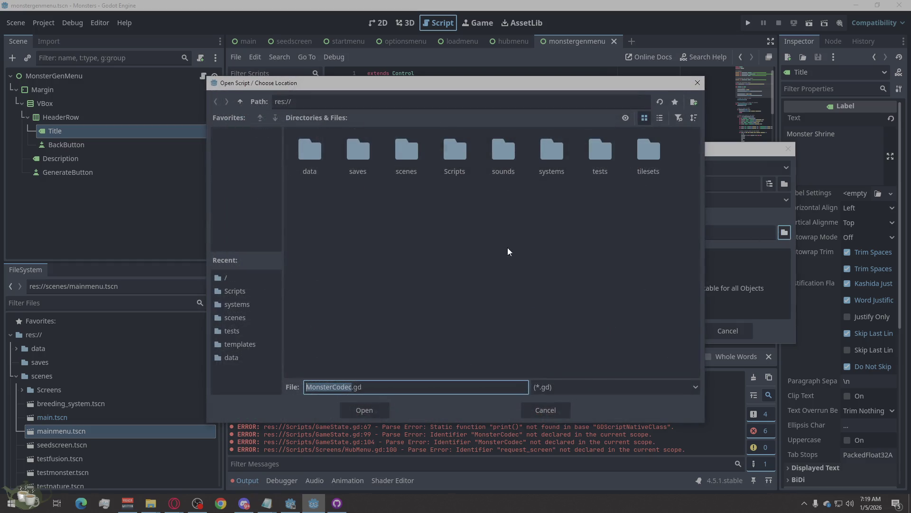
double_click(469, 167)
left_click(364, 410)
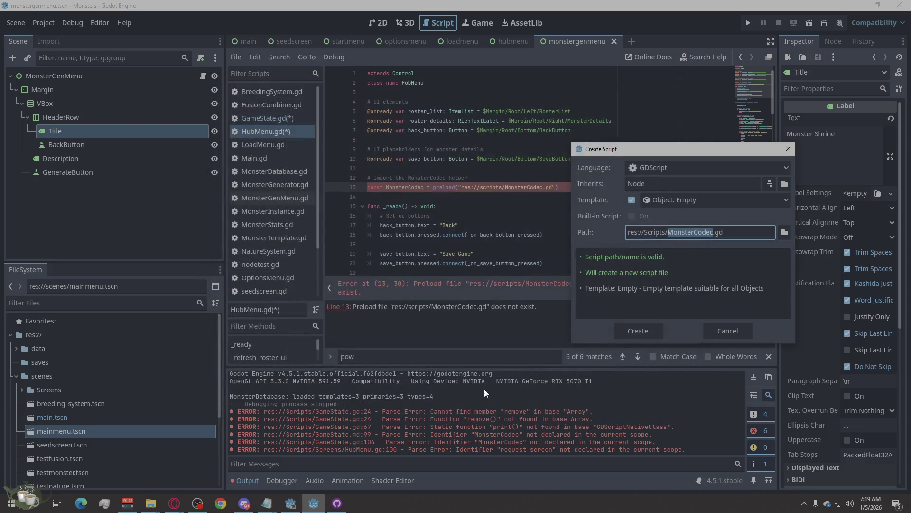
left_click(640, 333)
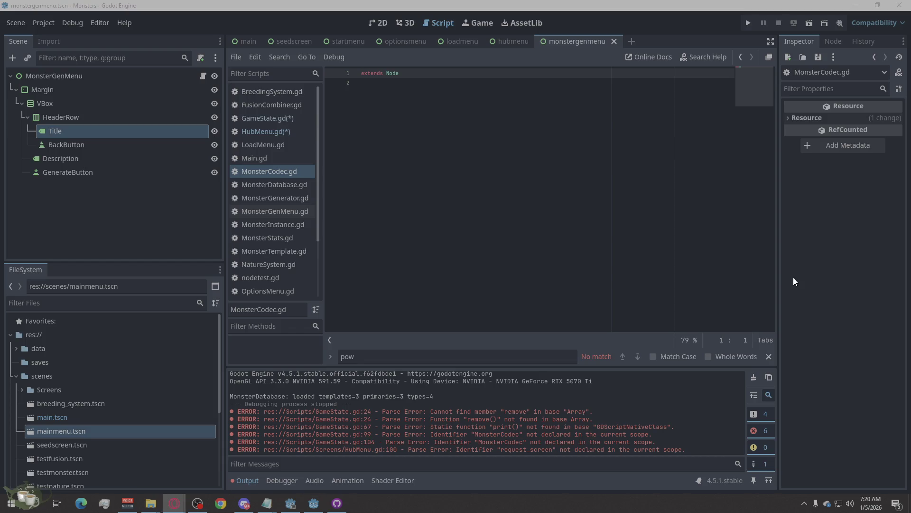
left_click_drag(514, 210, 333, 64)
Paste the helper code into MonsterCodec.gd, save, check the narrowing-conversion warning, and reopen HubMenu.gd
key("ctrl+v")
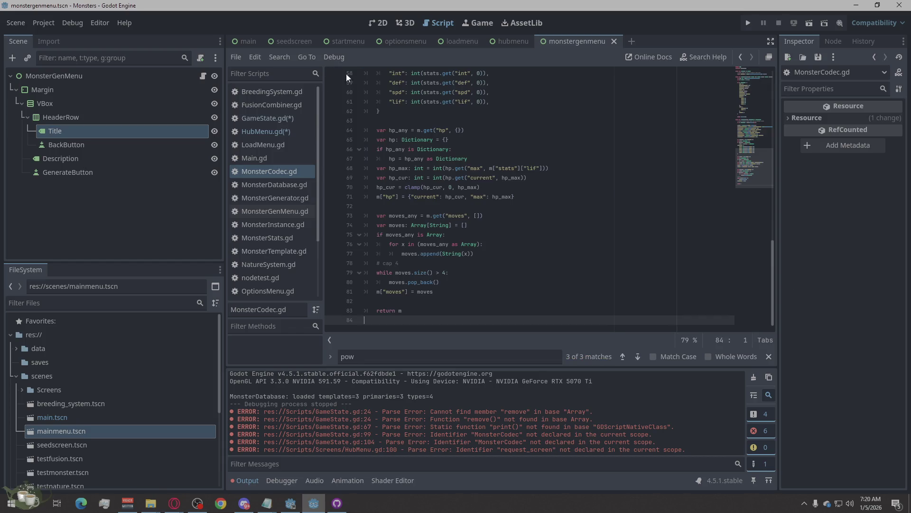
key("ctrl+s")
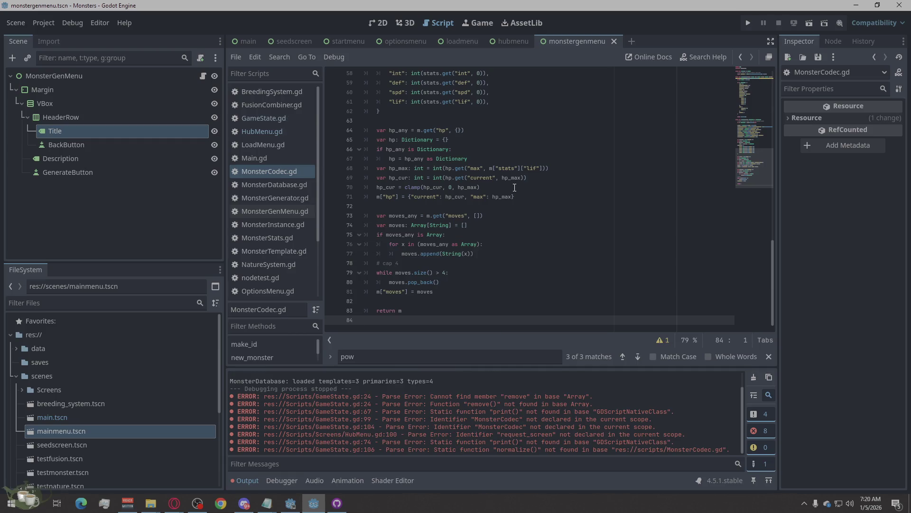
left_click(663, 340)
right_click(528, 318)
left_click(573, 327)
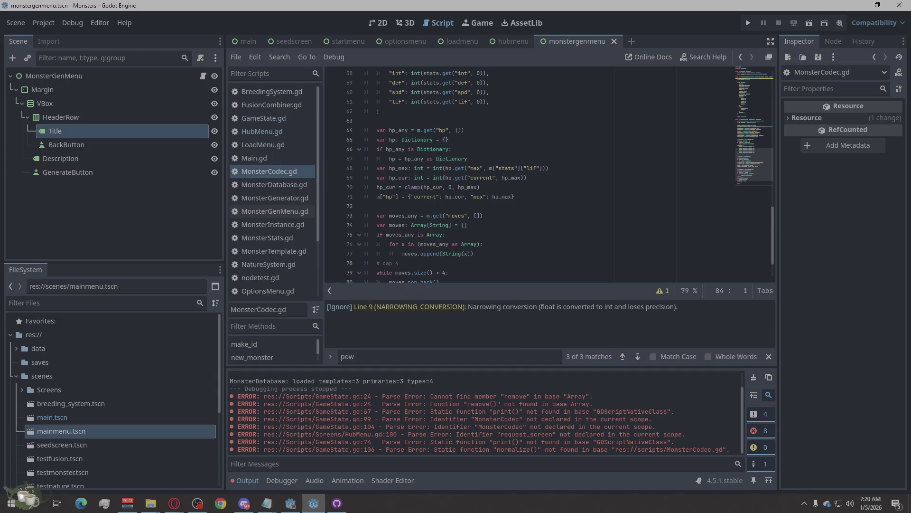
key("alt+Tab")
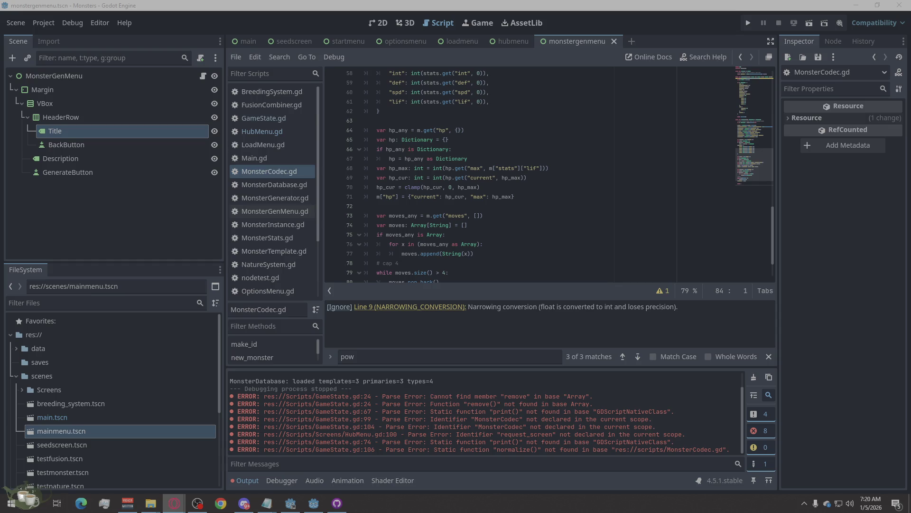
left_click(255, 132)
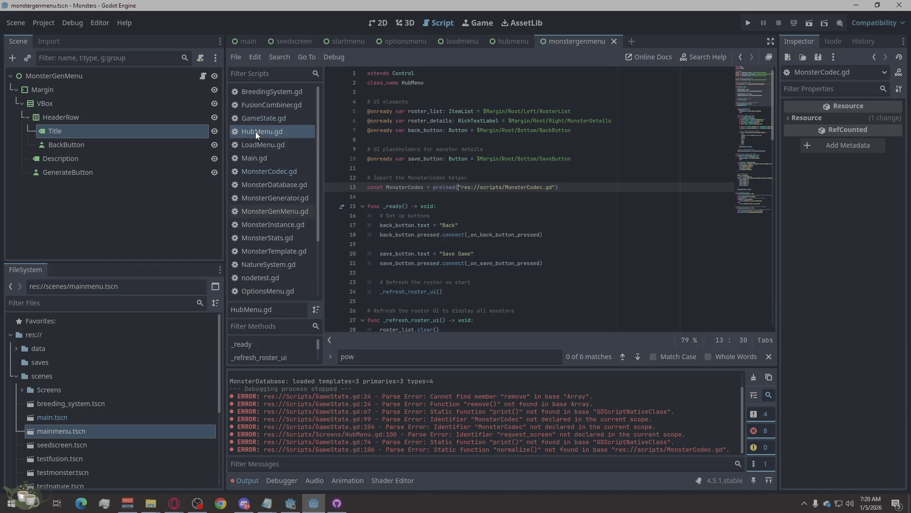
View GameState.gd, then switch to the hubmenu scene showing its Save Game button
left_click(266, 119)
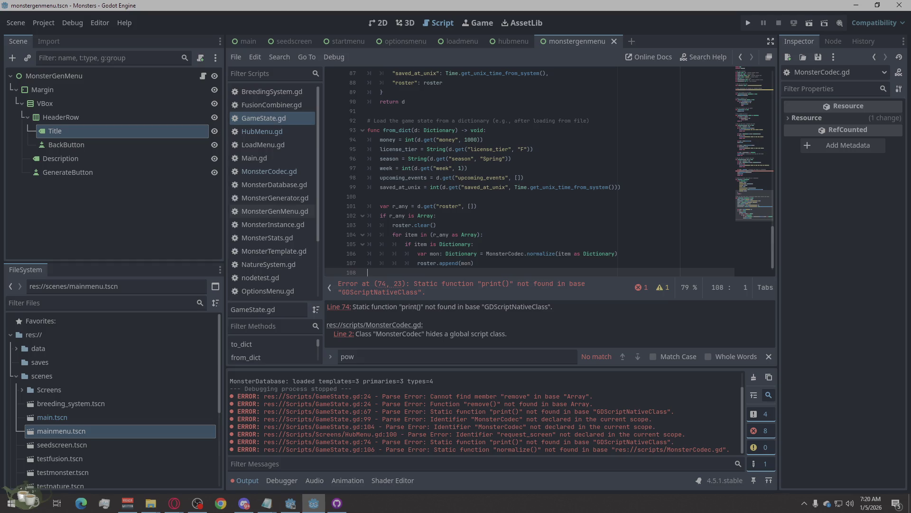
left_click(174, 503)
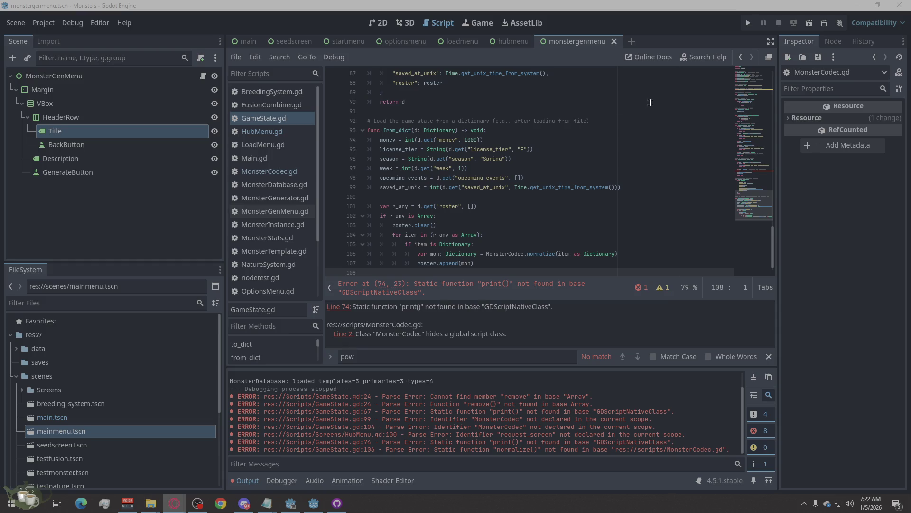
left_click(508, 41)
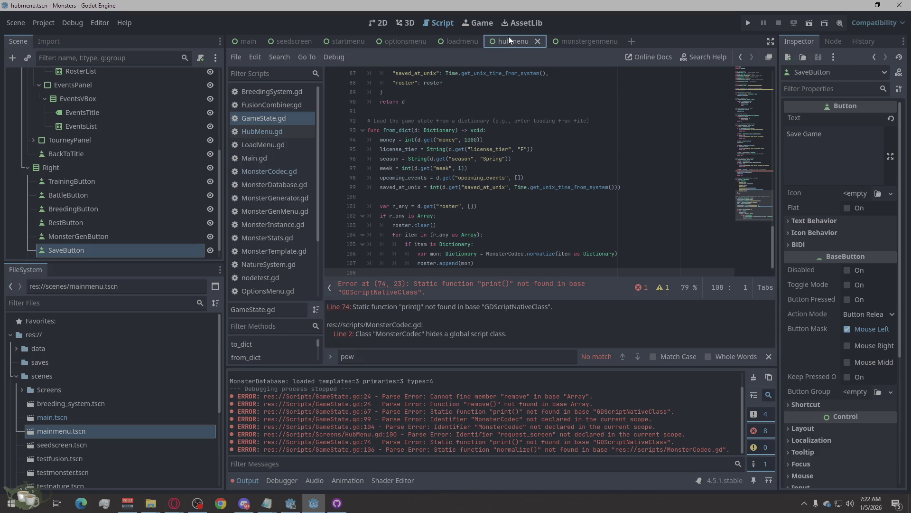